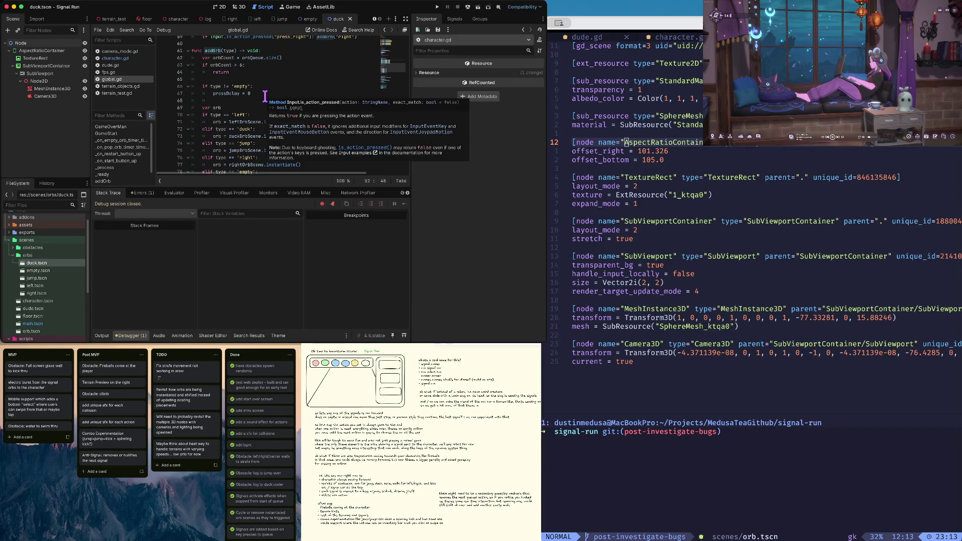
Review the orb naming line in global.gd and the obstacle spawning code in terrain_objects.gd.
scroll(260, 102, "down", 5)
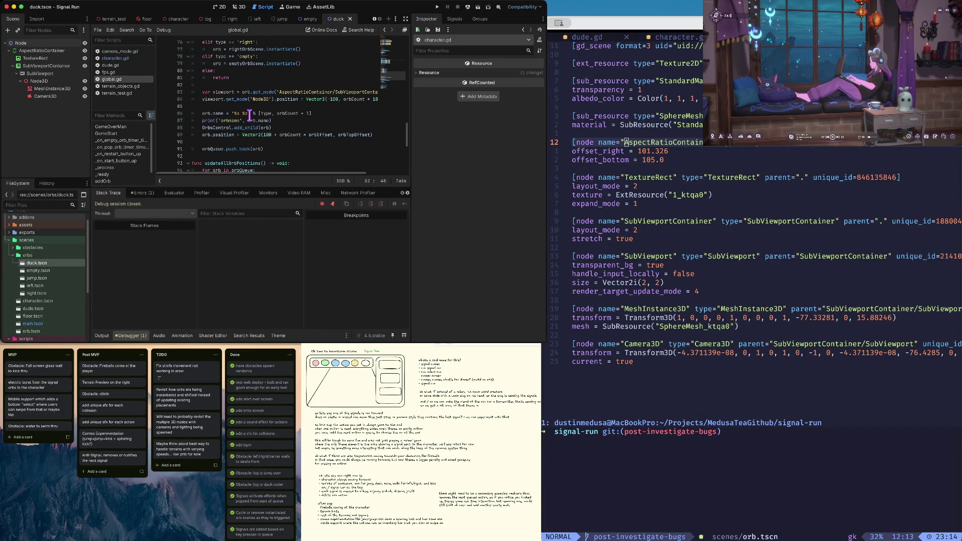
left_click(303, 113)
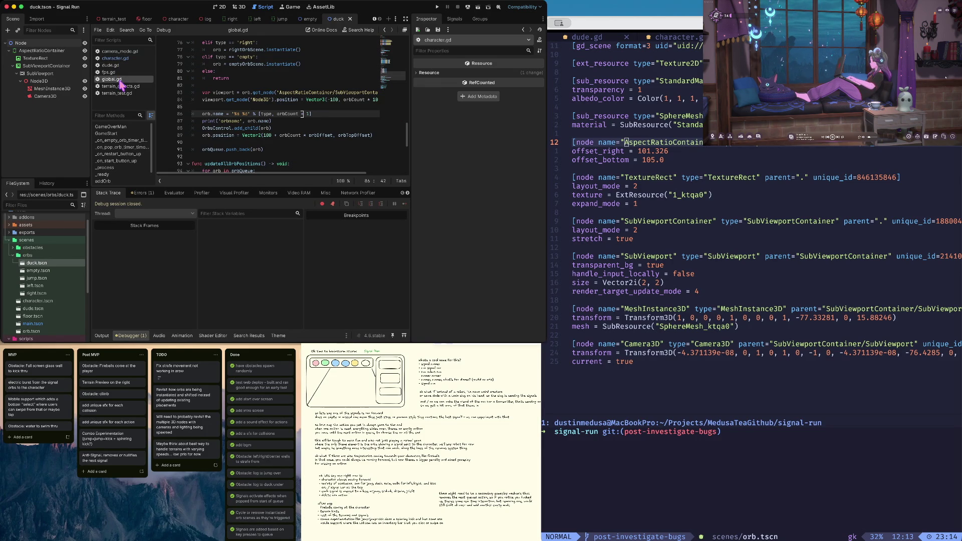
left_click_drag(219, 187, 219, 250)
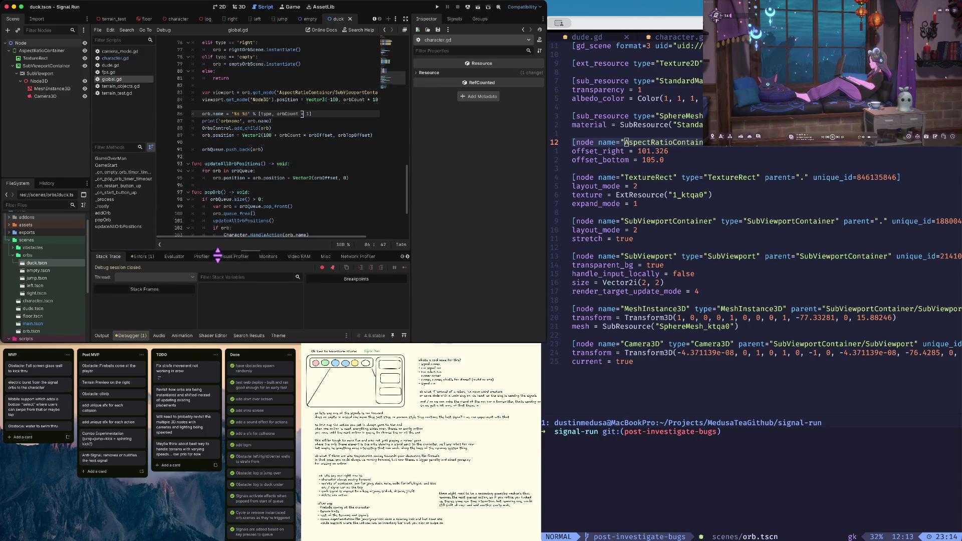
left_click(120, 86)
left_click(274, 114)
scroll(273, 115, "down", 2)
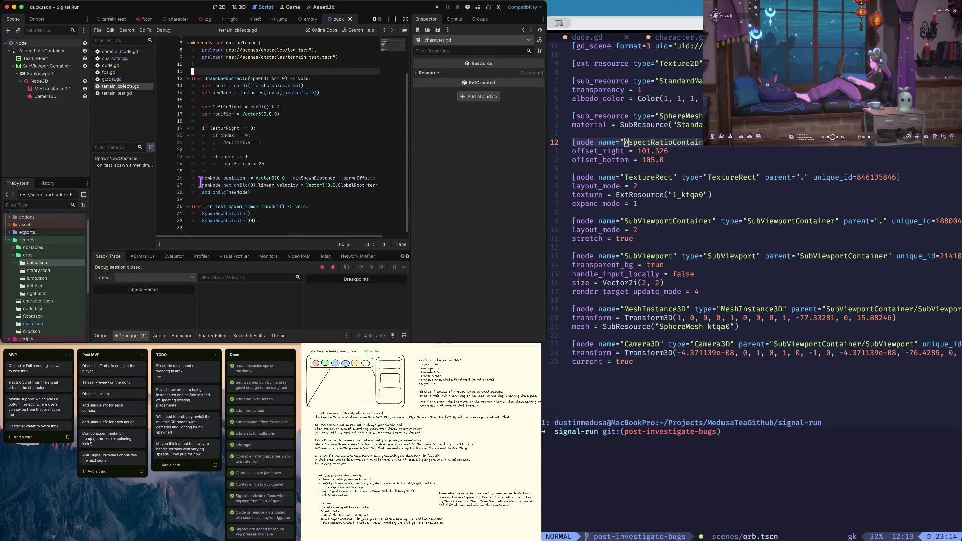
Search global.gd for "name".
key("ctrl+f")
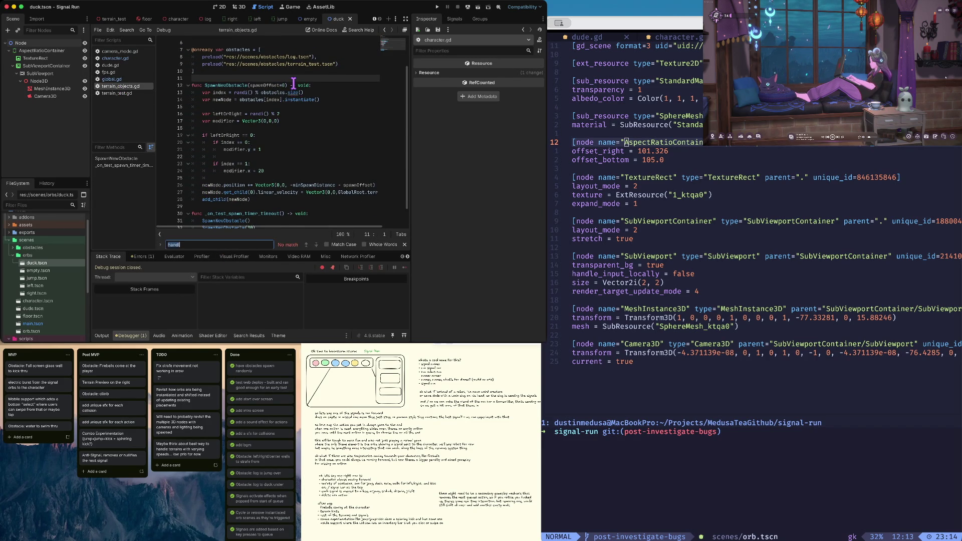
type("nam")
key("BackSpace")
key("BackSpace")
key("BackSpace")
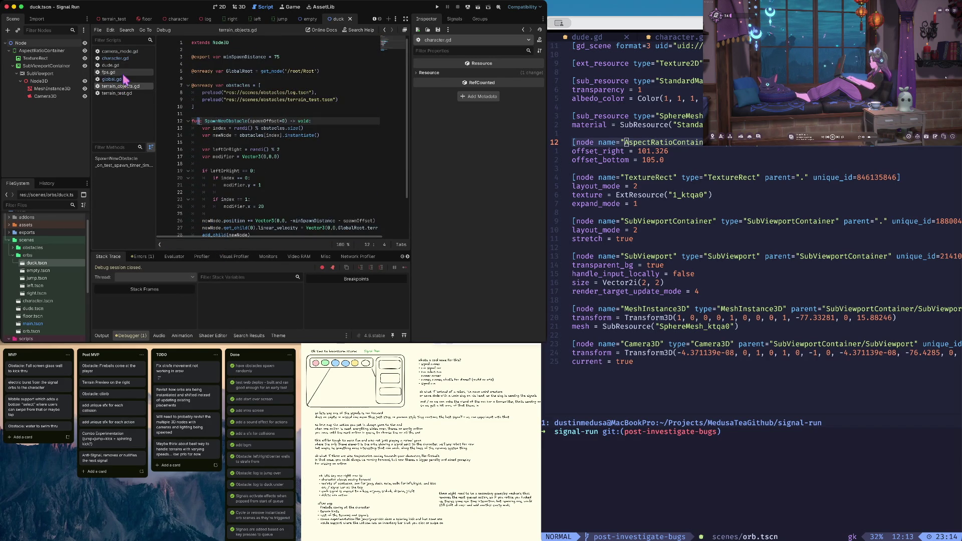
left_click(120, 79)
type("ame")
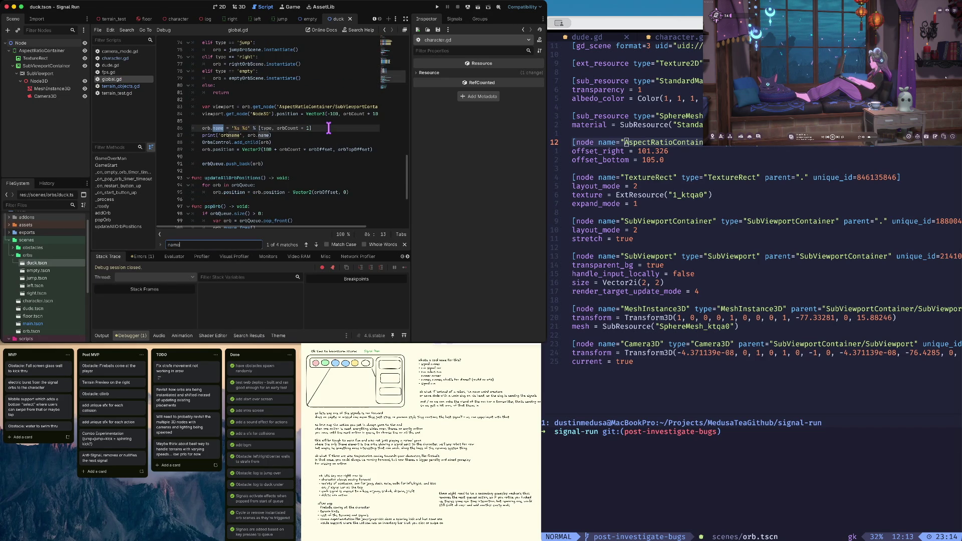
Run the project, start a new Signal Run game, and view the live Remote scene tree.
key("super+b")
left_click(296, 182)
left_click(21, 42)
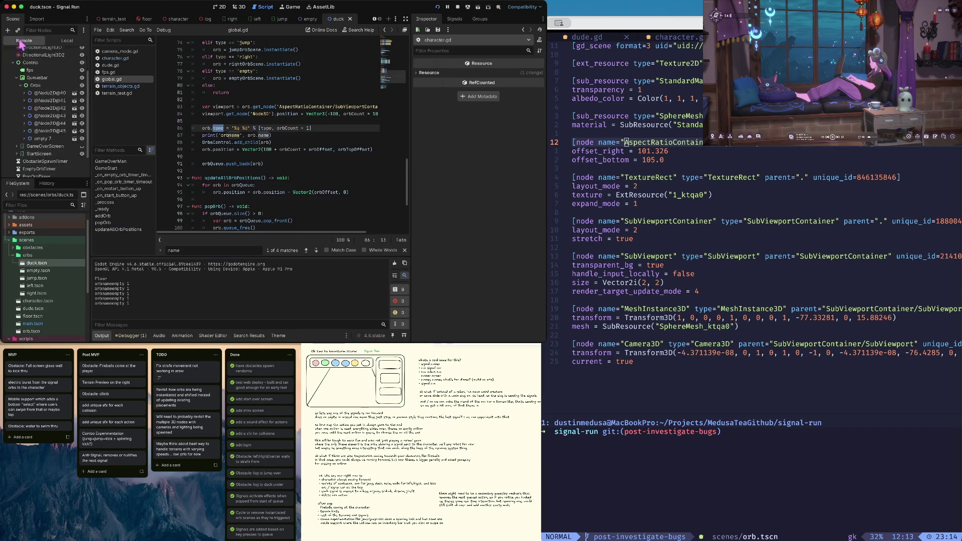
Inspect spawned obstacles under Node3D > TerrainObjects, then stop the game and return to the Local tree.
left_click(12, 69)
left_click(17, 84)
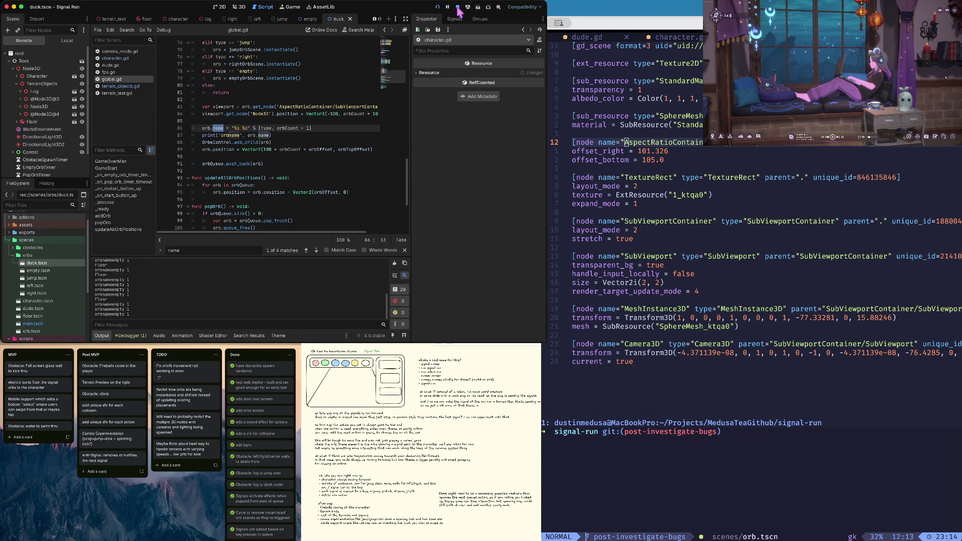
left_click(457, 7)
left_click(267, 129)
key("Escape")
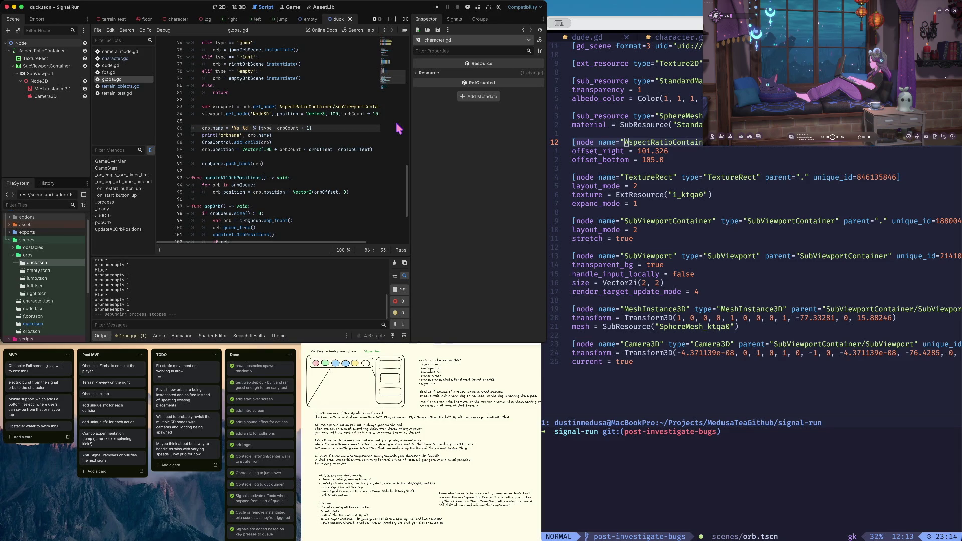
key("alt+Left")
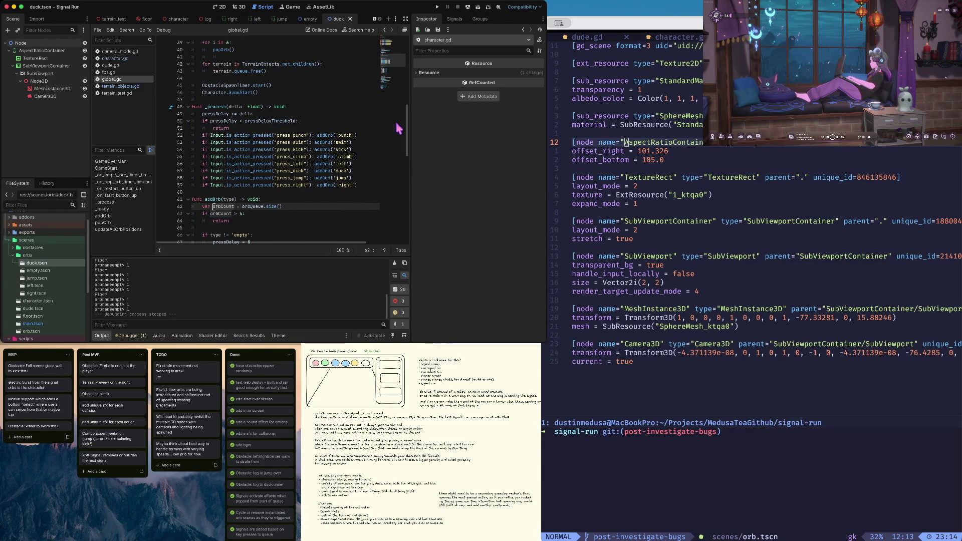
Add 'var orbNameCounter = 0' on line 23 of global.gd, just below var orbQueue.
key("alt+Left")
key("Down")
key("Down")
key("Down")
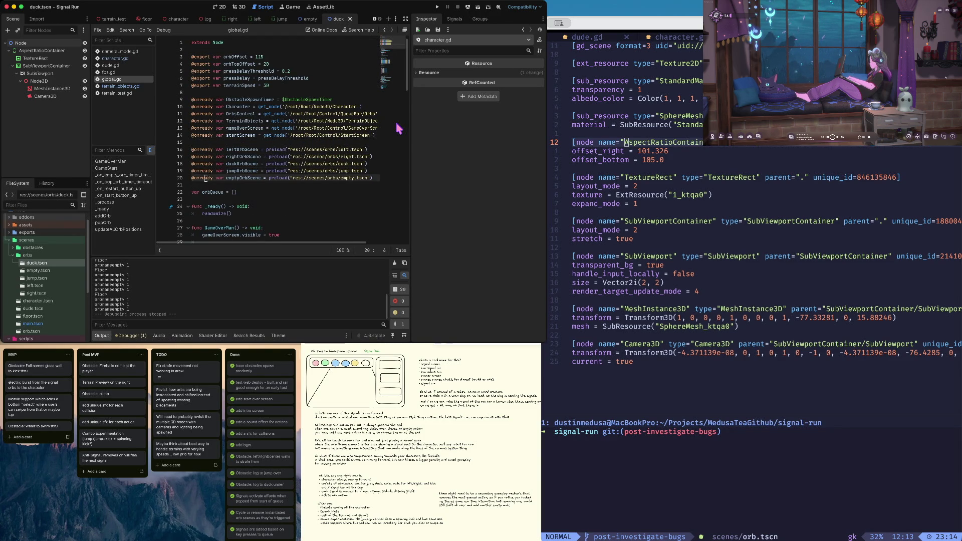
key("Down")
key("Down")
key("Down")
key("Up")
key("Up")
key("Up")
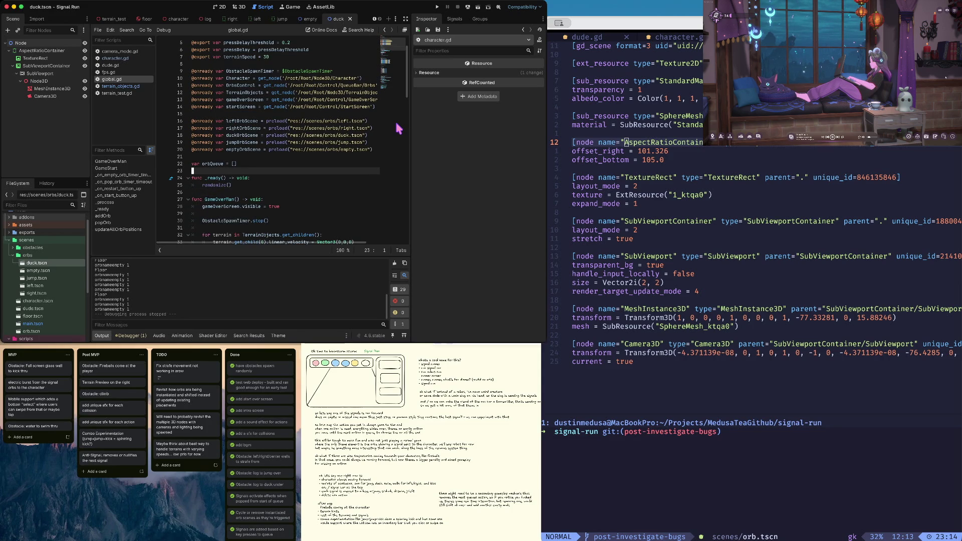
key("Down")
key("Down")
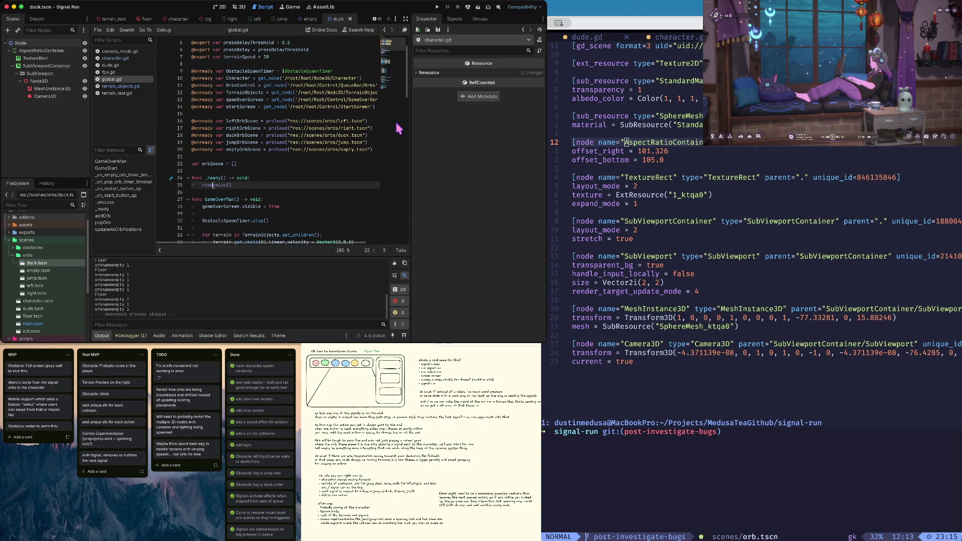
key("Up")
key("Up")
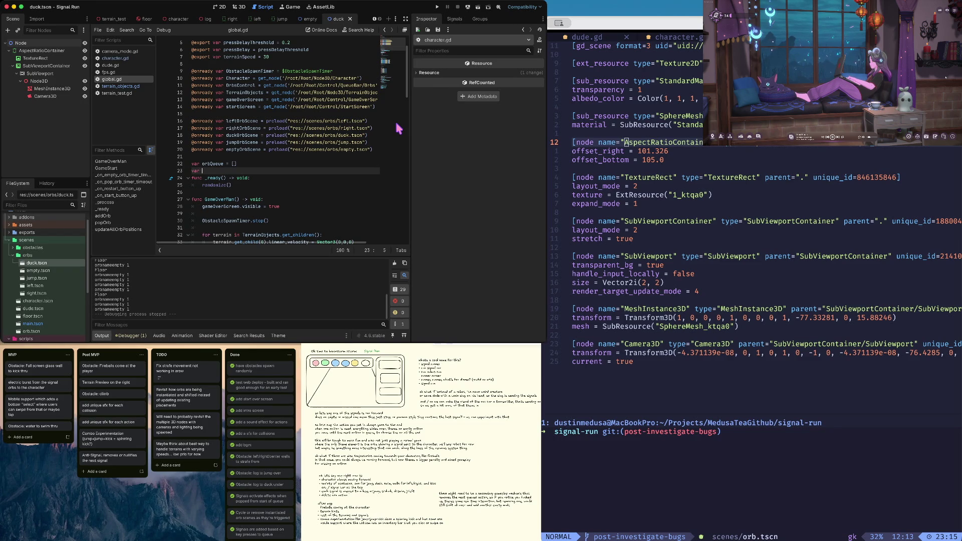
type("bNameCounter =")
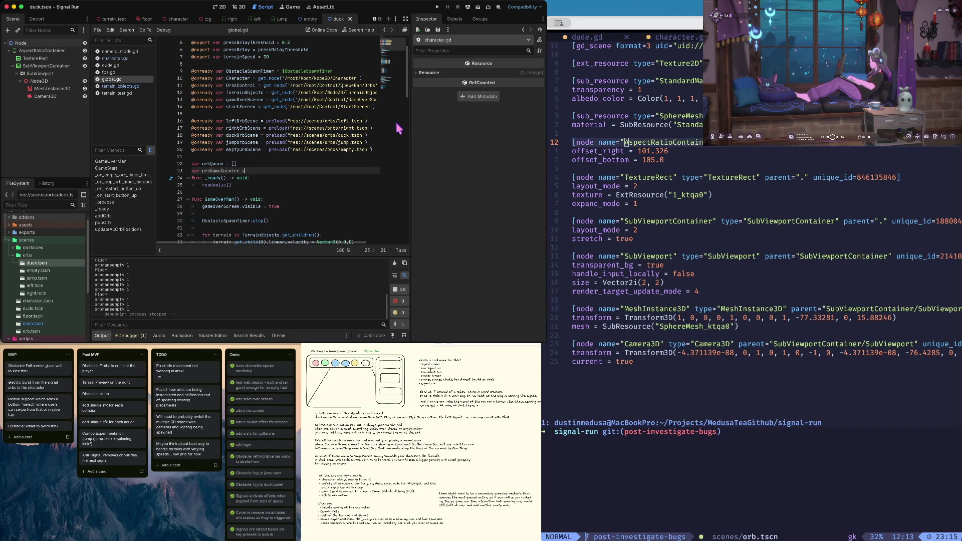
key("ctrl+z")
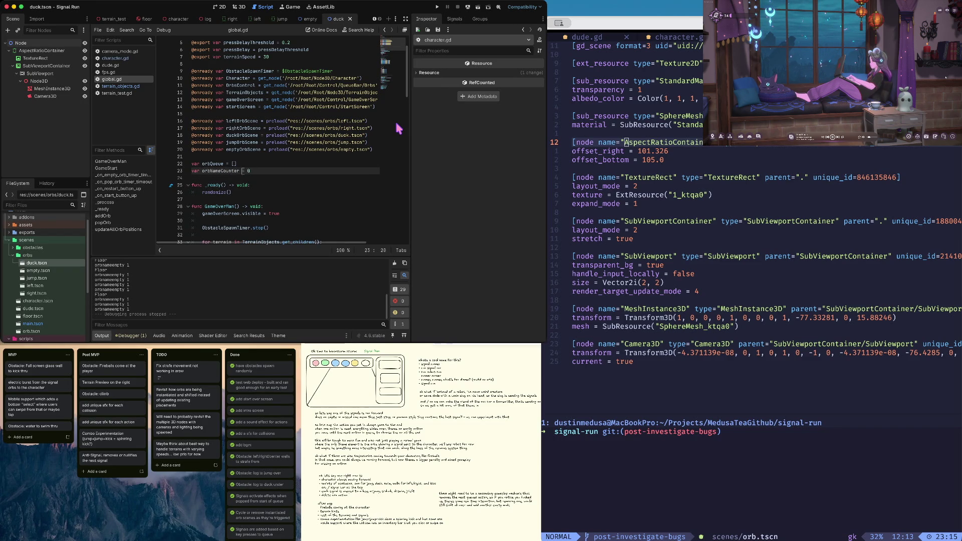
key("ctrl+z")
key("ctrl+z")
key("ctrl+z")
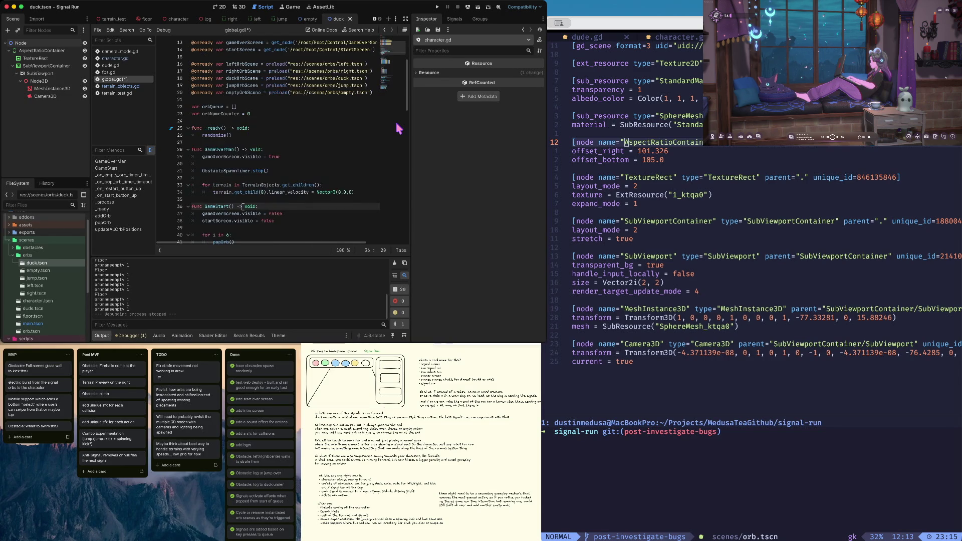
key("ctrl+z")
key("ctrl+z")
key("ctrl+z")
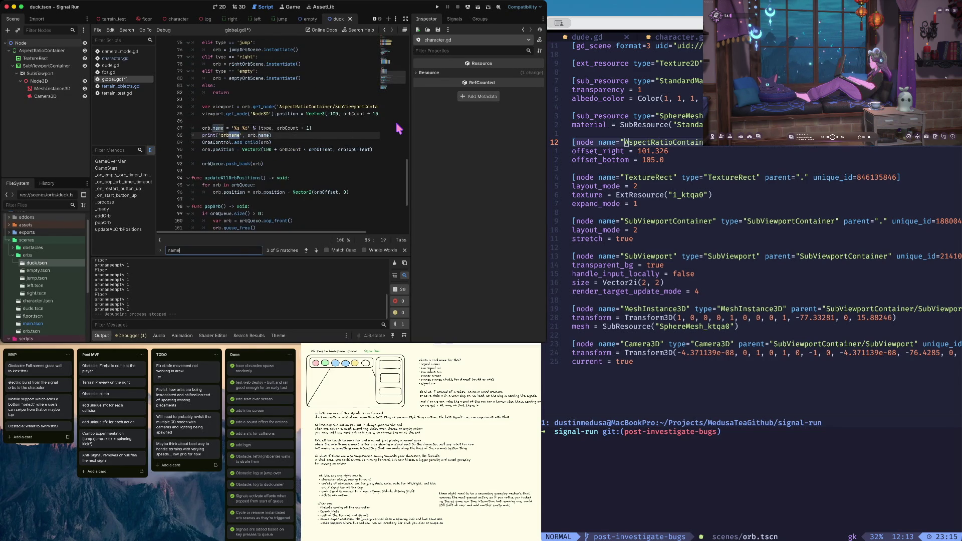
Name orbs with orbNameCounter instead of orbCount + 1, add an orbNameCounter += 1 line, and save global.gd.
key("ctrl+z")
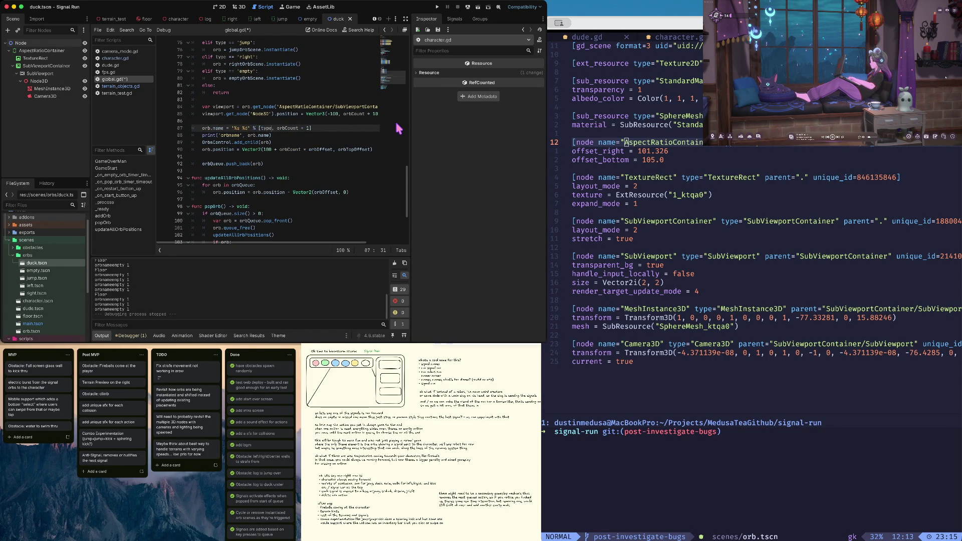
key("ctrl+z")
key("ctrl+z")
key("ctrl+z")
key("ctrl+z")
key("ctrl+z")
key("ctrl+z")
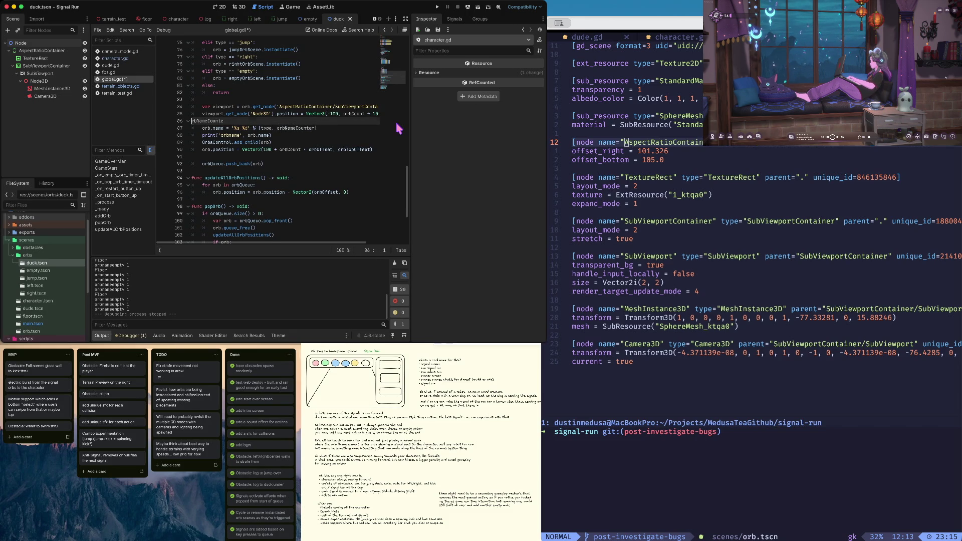
key("ctrl+z")
type("or")
key("ctrl+z")
key("Return")
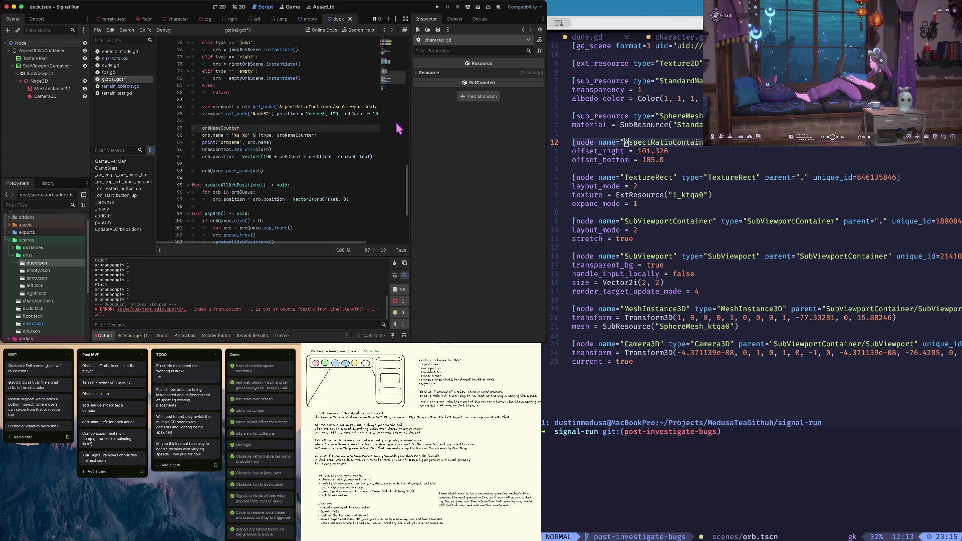
type("++")
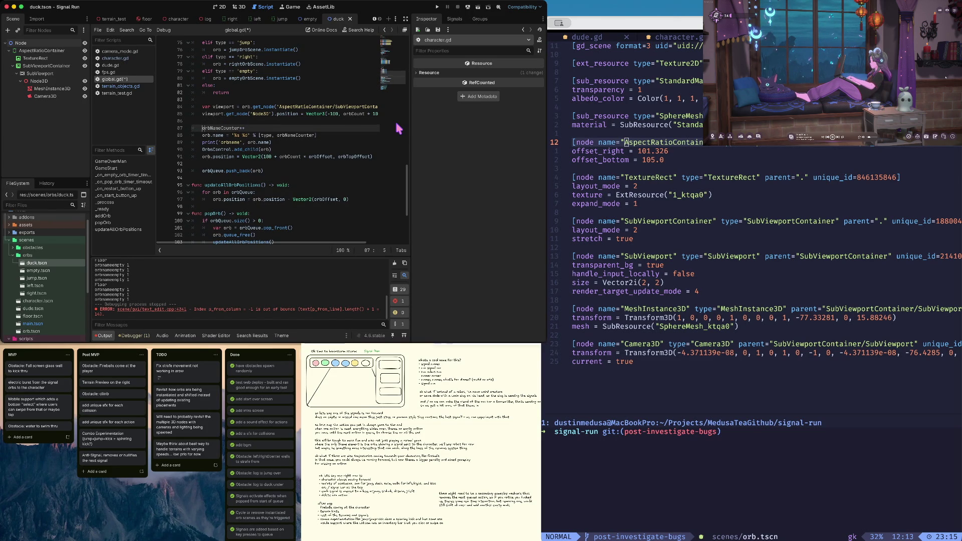
key("super+s")
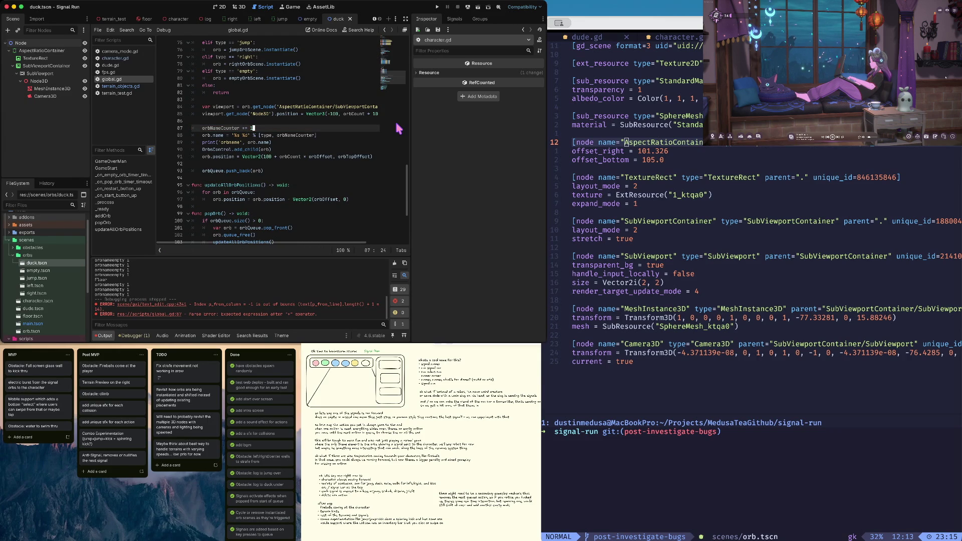
Move the increment line below the orb naming line and run the game again.
key("alt+Down")
key("Down")
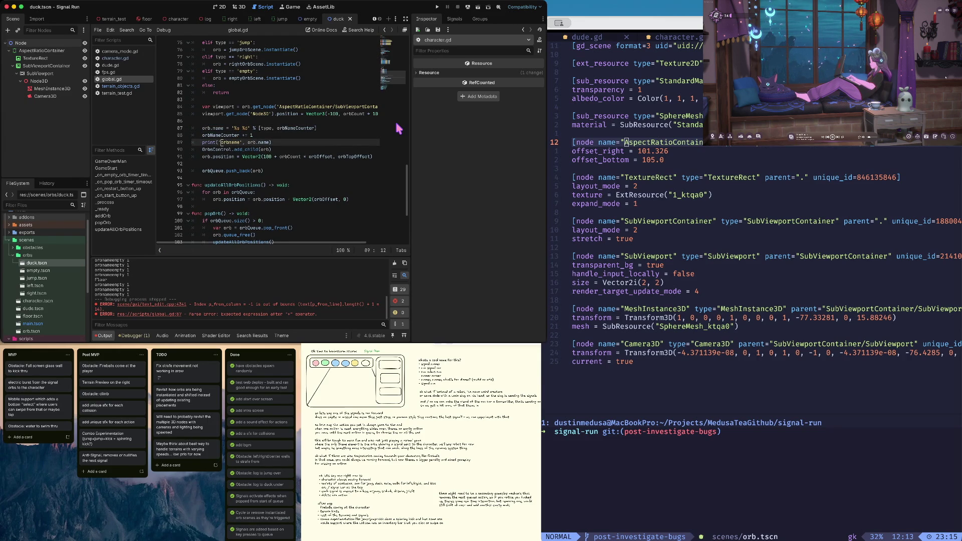
key("Down")
key("Home")
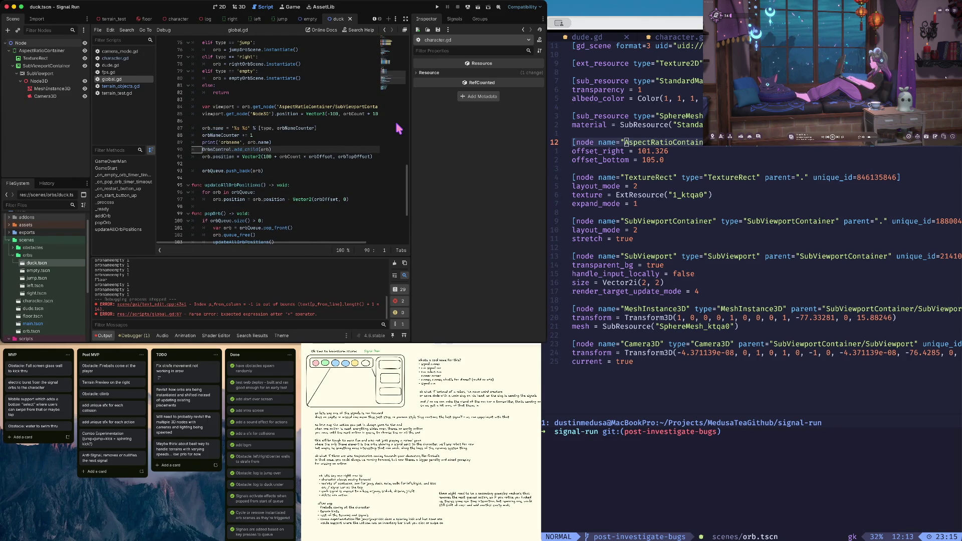
key("super+b")
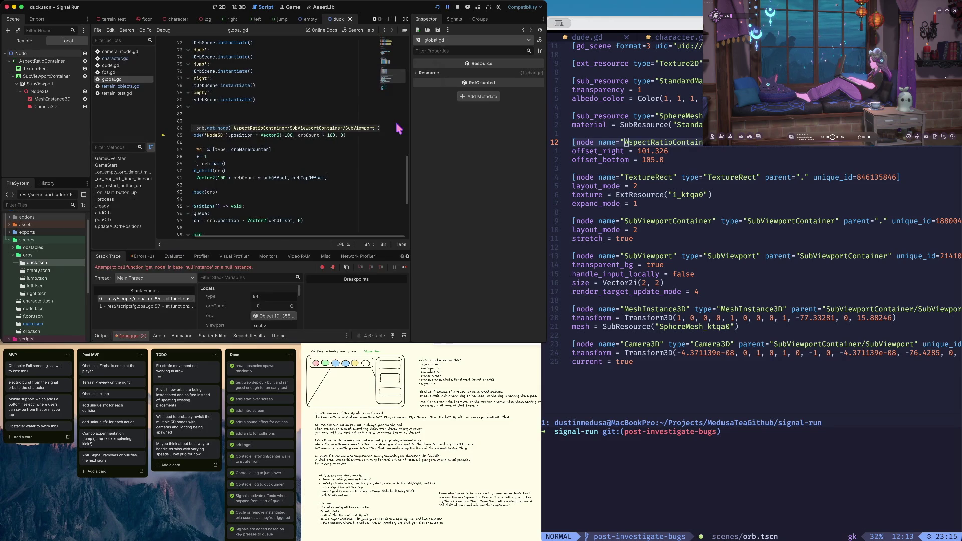
Stop the errored debug session, relaunch Signal Run for a playtest, then stop it.
left_click(458, 6)
left_click(437, 7)
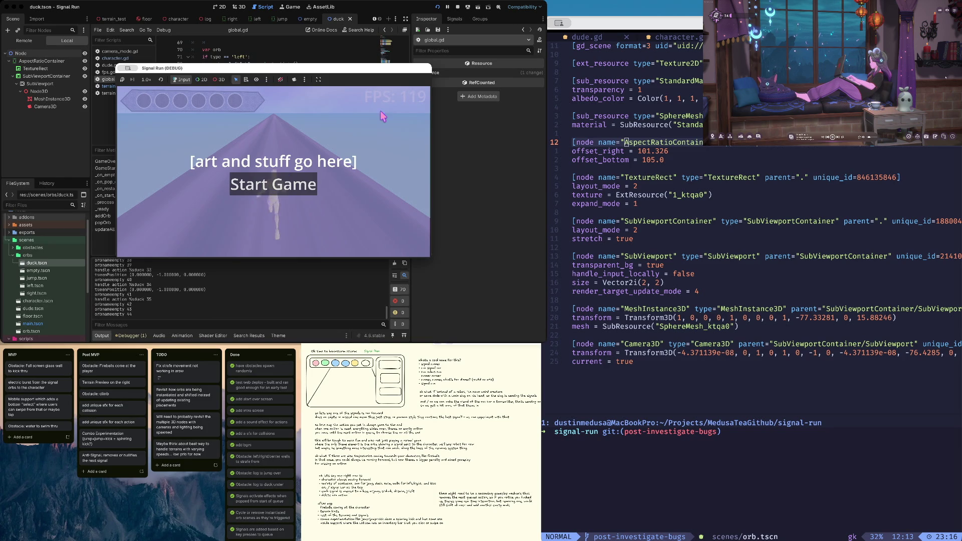
left_click(456, 4)
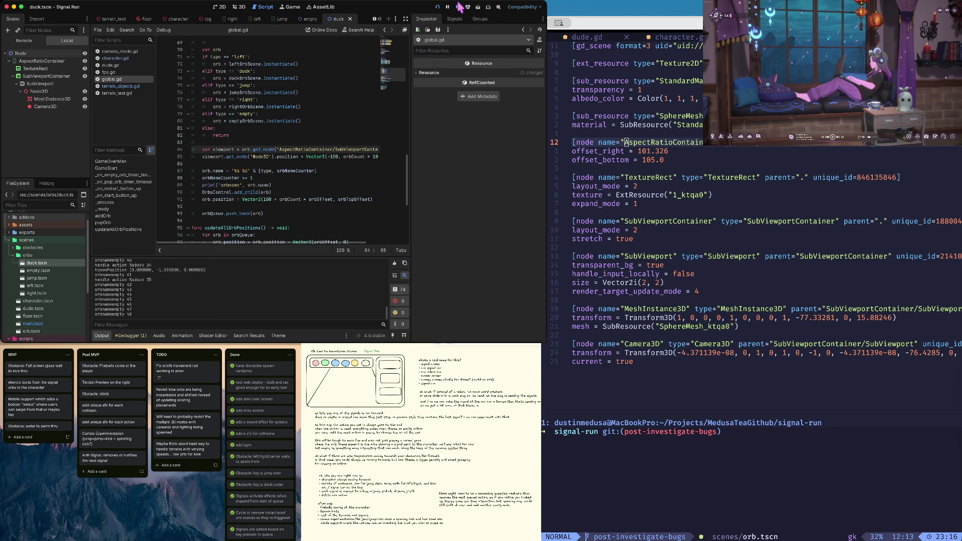
Delete the orb name debug print line from global.gd.
left_click(257, 178)
key("Down")
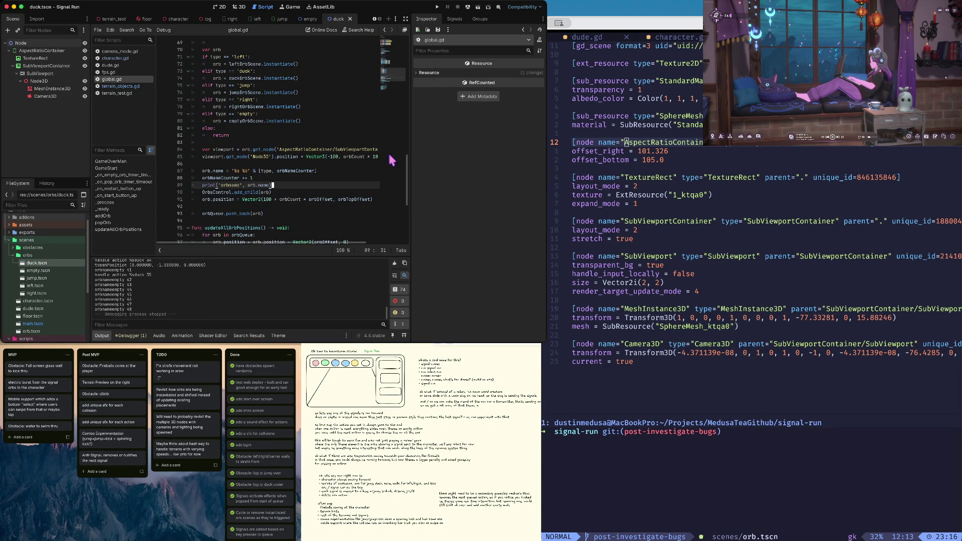
key("ctrl+shift+k")
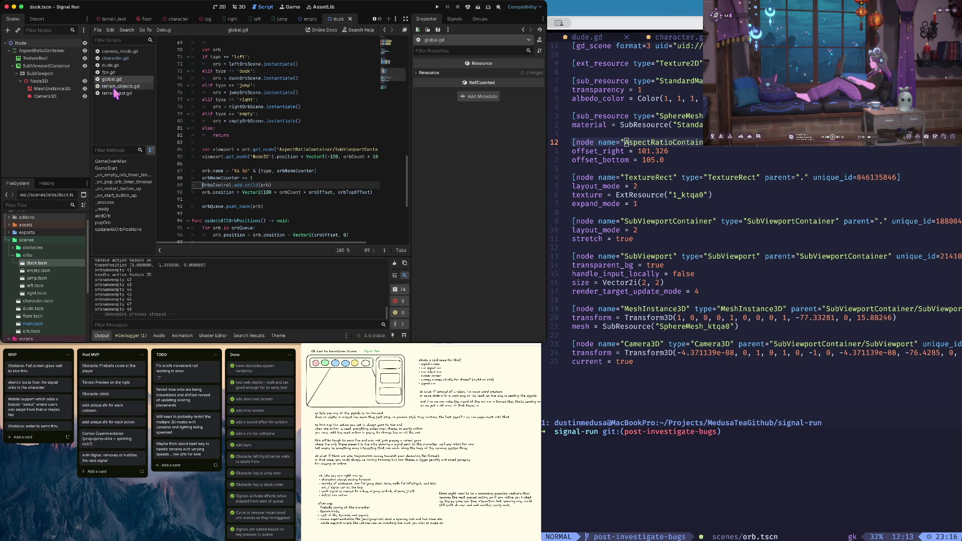
Declare 'var obstacleNameCounter = 0' on line 12 of terrain_objects.gd, above the spawn function.
left_click(115, 87)
left_click(226, 78)
key("Down")
key("Down")
key("Down")
key("Home")
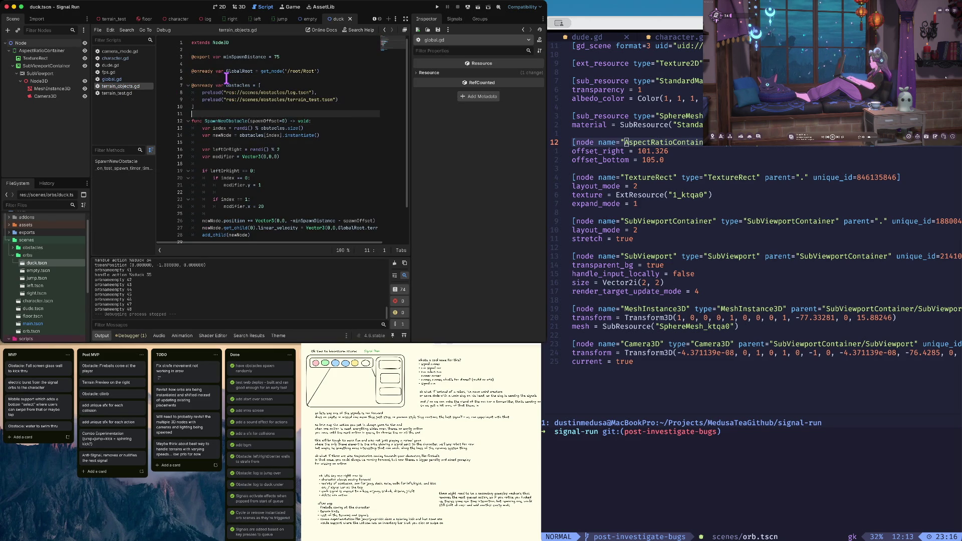
key("Return")
key("Up")
type("var")
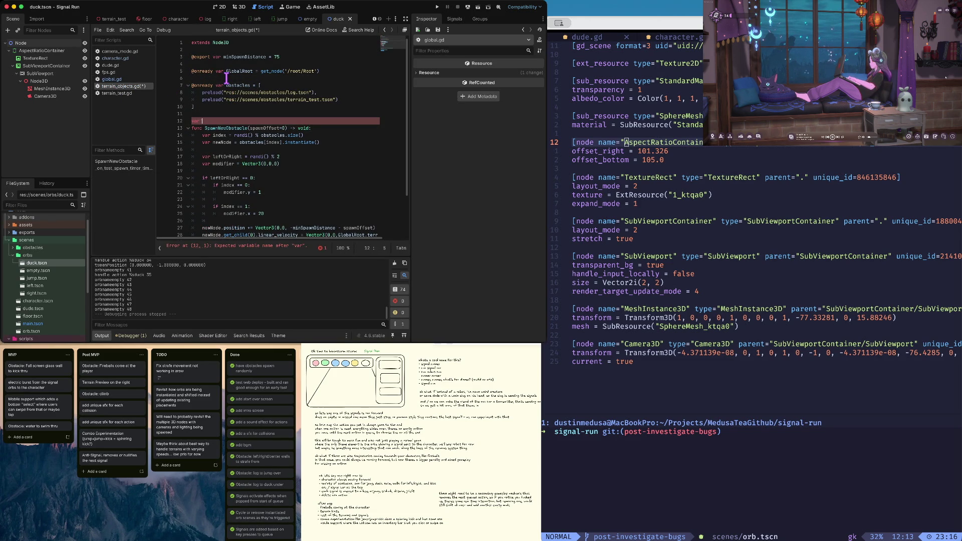
key("BackSpace")
key("BackSpace")
key("BackSpace")
type("obstacleCounter = 0")
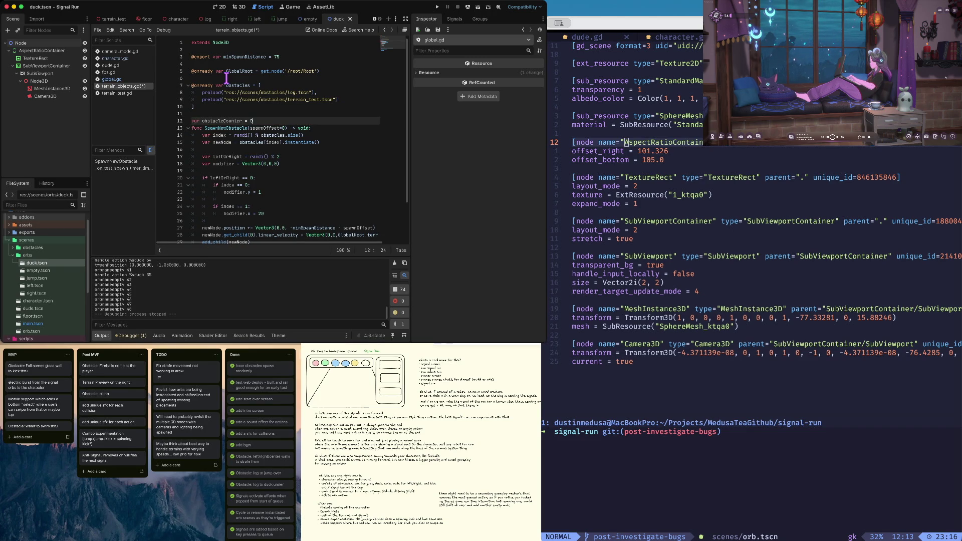
key("Return")
key("Down")
key("Down")
key("Down")
Search terrain_objects.gd and review the spawn function's node-adding and position lines.
key("ctrl+f")
key("Escape")
key("Up")
key("Up")
key("Up")
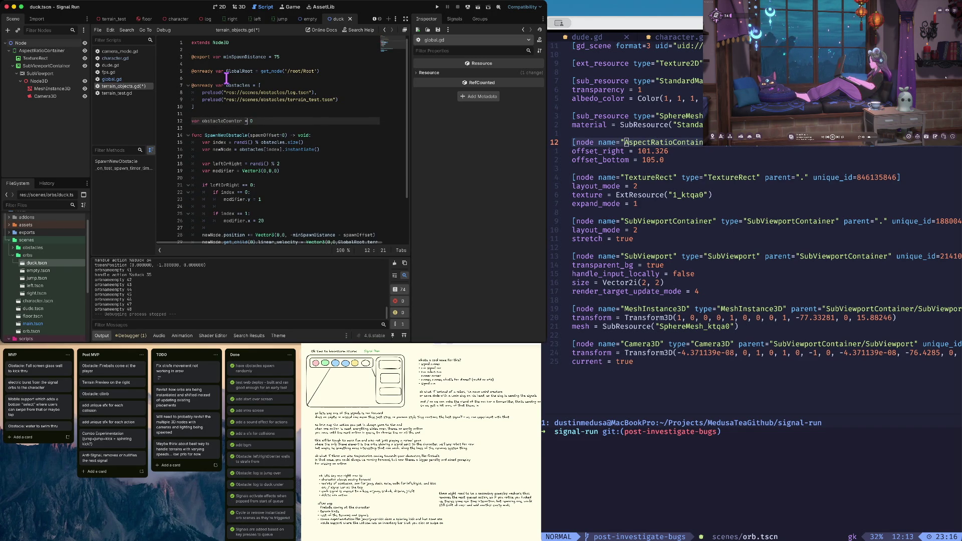
key("Down")
key("Down")
key("Down")
key("ctrl+f")
type("a")
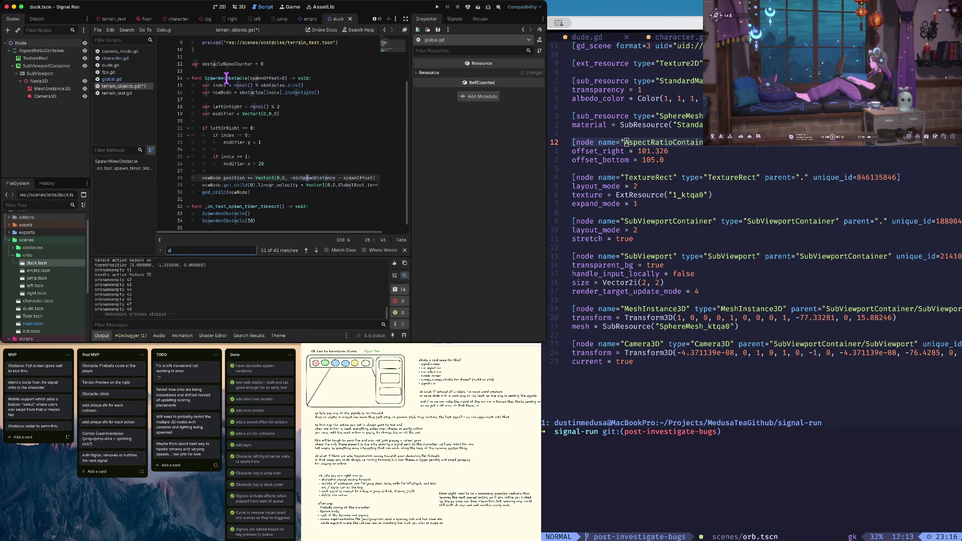
key("Escape")
key("Up")
key("Up")
key("Up")
key("Tab")
key("Tab")
key("Up")
key("Up")
key("Up")
key("shift+Right")
key("shift+Right")
key("shift+Right")
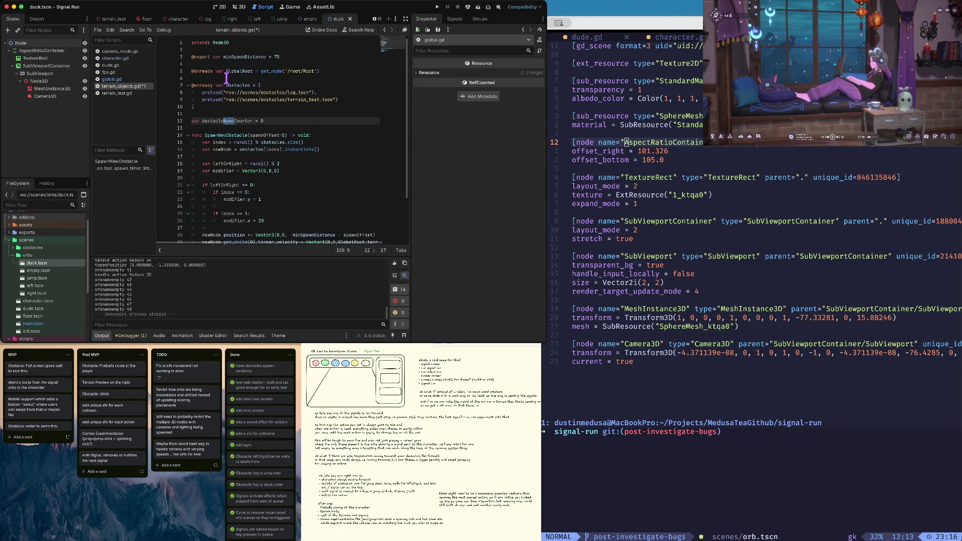
key("shift+Down")
key("shift+Down")
key("shift+Down")
key("Right")
key("Right")
key("Right")
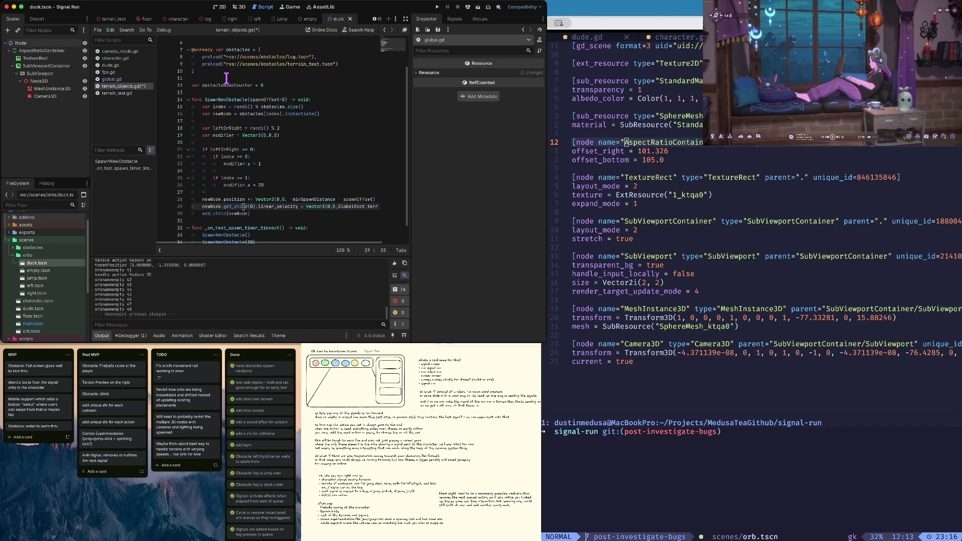
key("Up")
key("Up")
key("Up")
key("Up")
key("Up")
key("Up")
Start a 'newNode.name =' line above leftOrRight and save terrain_objects.gd.
key("Return")
type("Node")
key("BackSpace")
type(".name =")
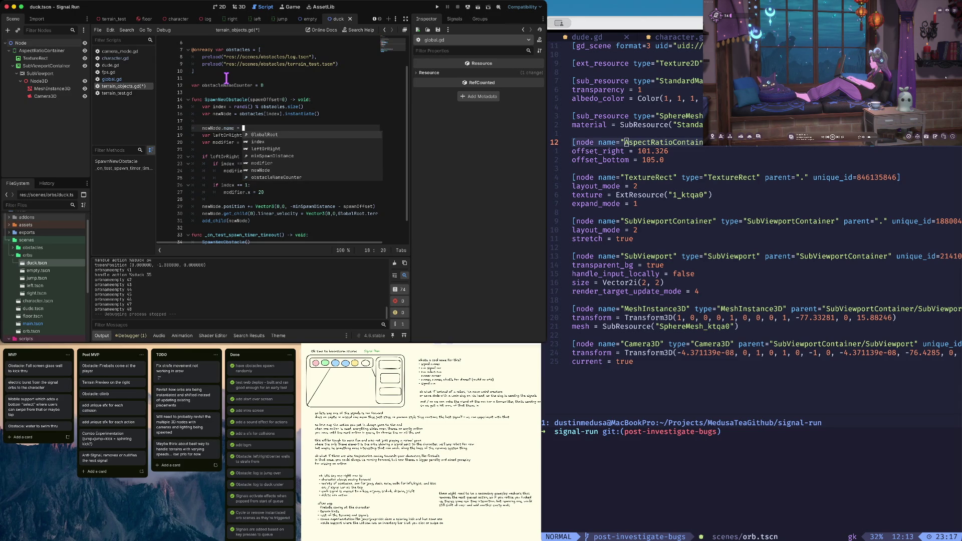
key("BackSpace")
key("ctrl+s")
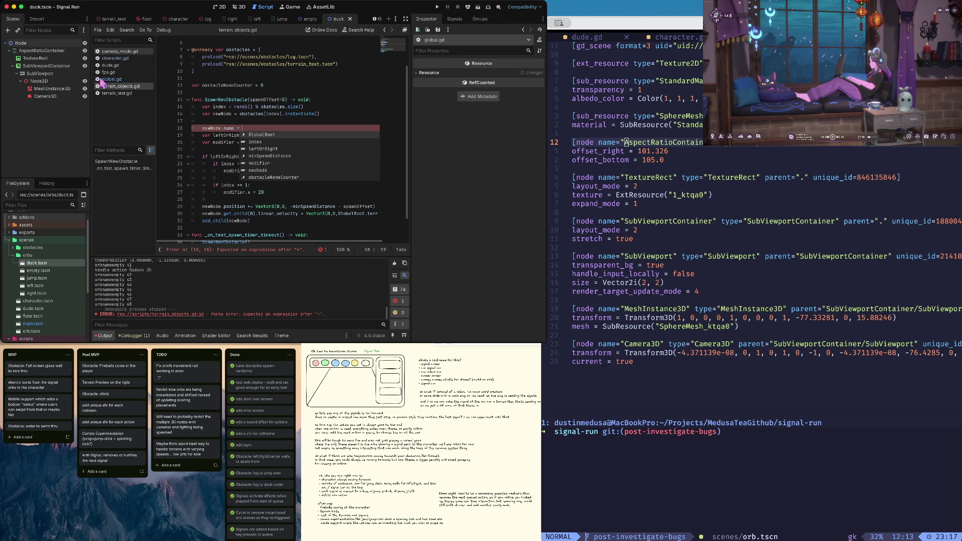
Copy the orb naming expression from global.gd onto the newNode.name line in terrain_objects.gd.
left_click(114, 58)
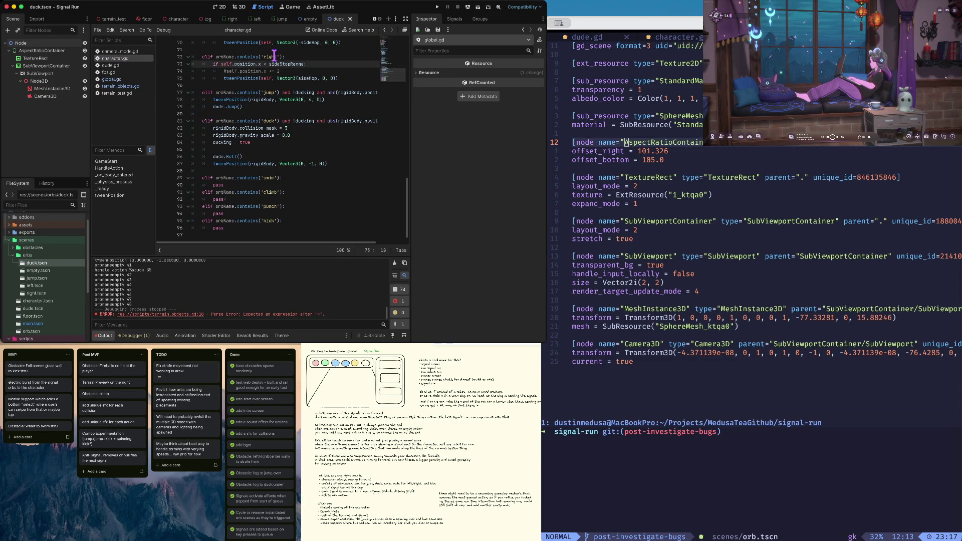
left_click(114, 80)
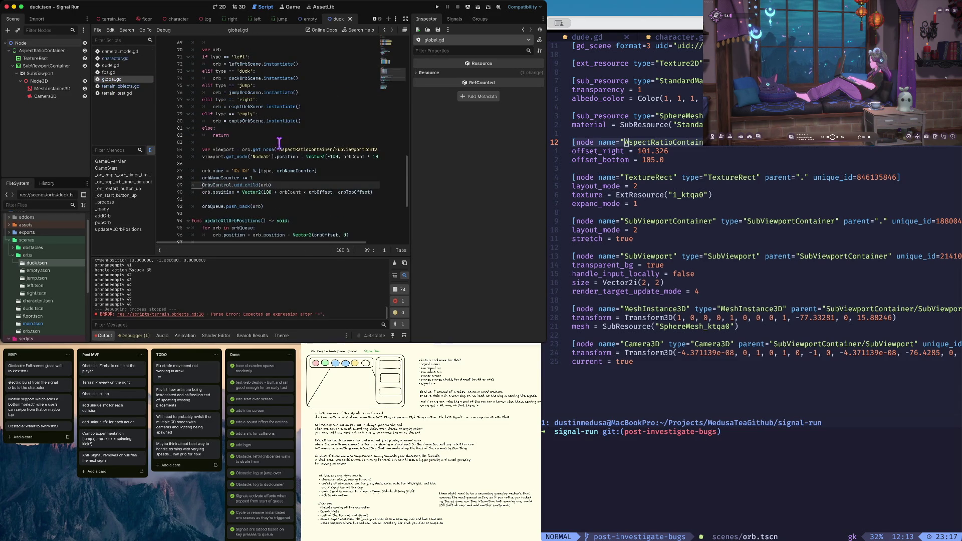
key("Up")
key("Up")
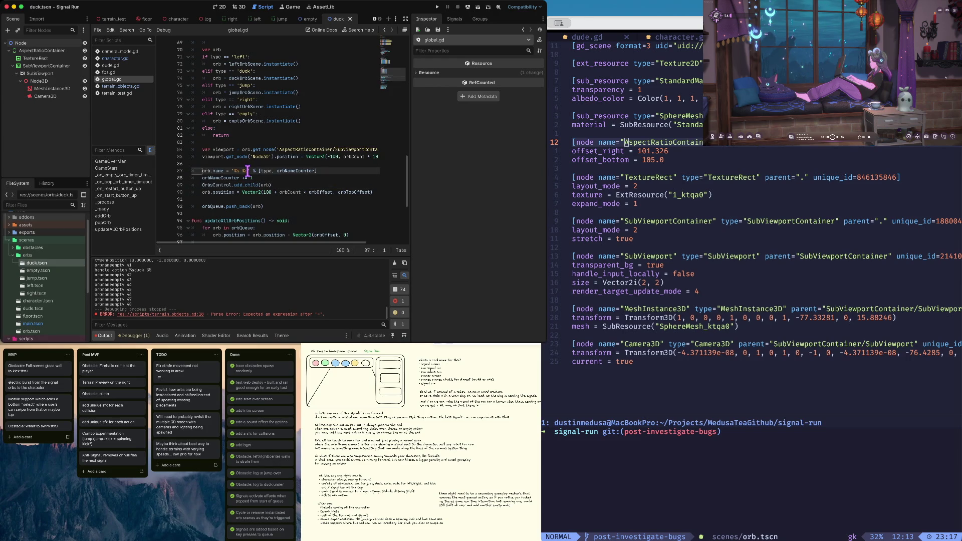
left_click(124, 86)
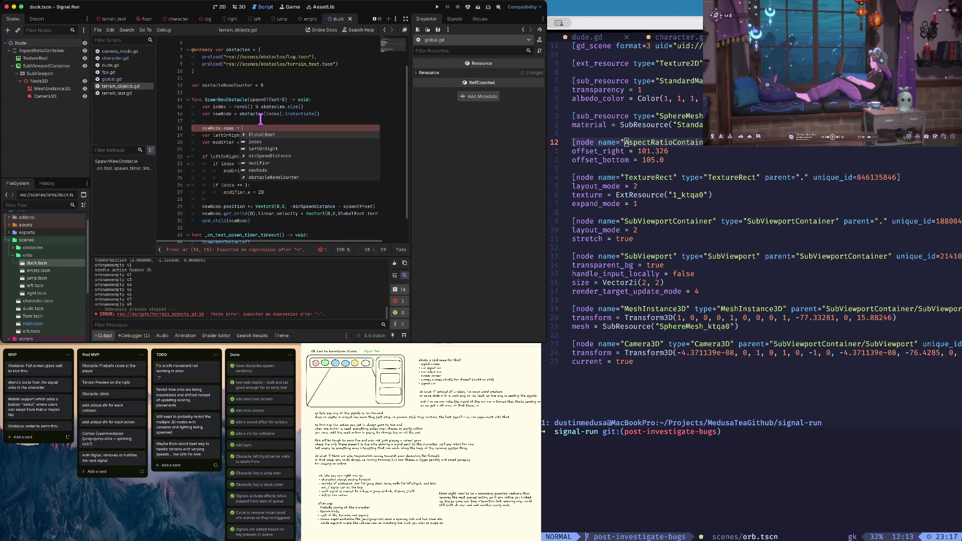
key("ctrl+v")
key("Home")
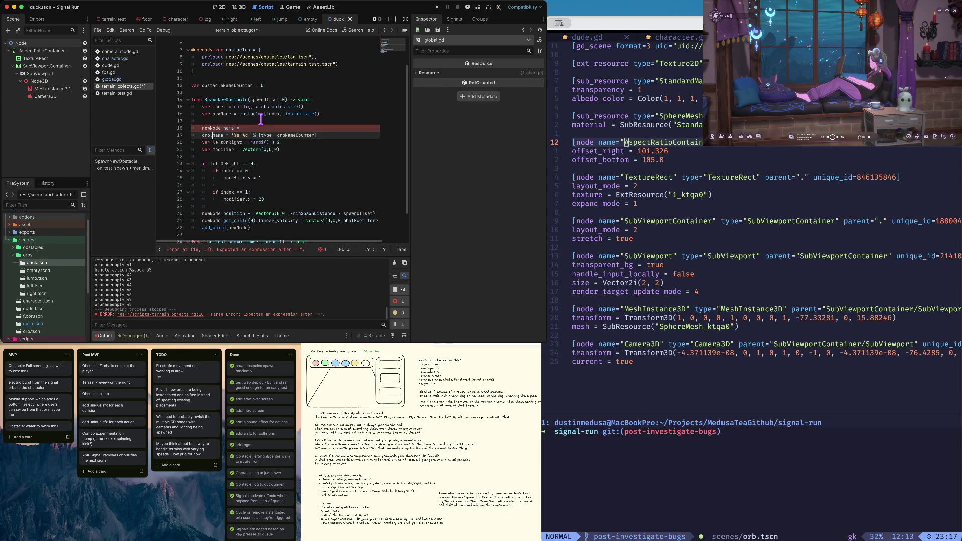
key("BackSpace")
key("BackSpace")
key("BackSpace")
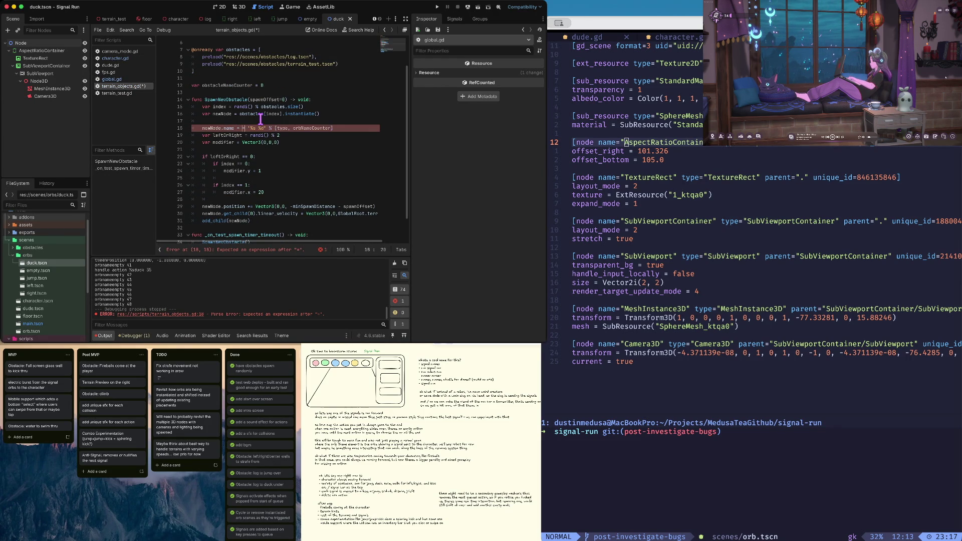
key("BackSpace")
key("Return")
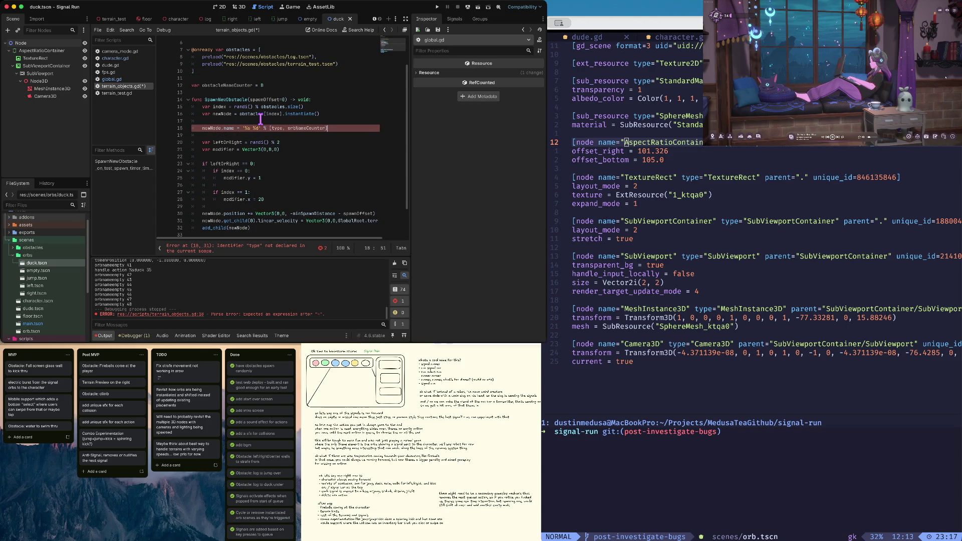
Rewrite the pasted expression to '%d%d' % [] with empty format arguments.
key("Left")
key("Left")
key("Left")
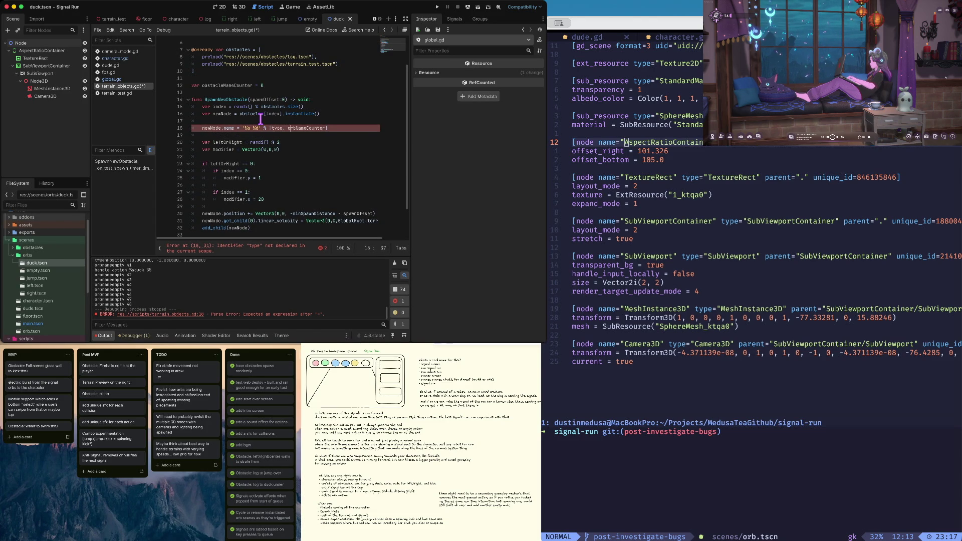
key("BackSpace")
key("BackSpace")
key("BackSpace")
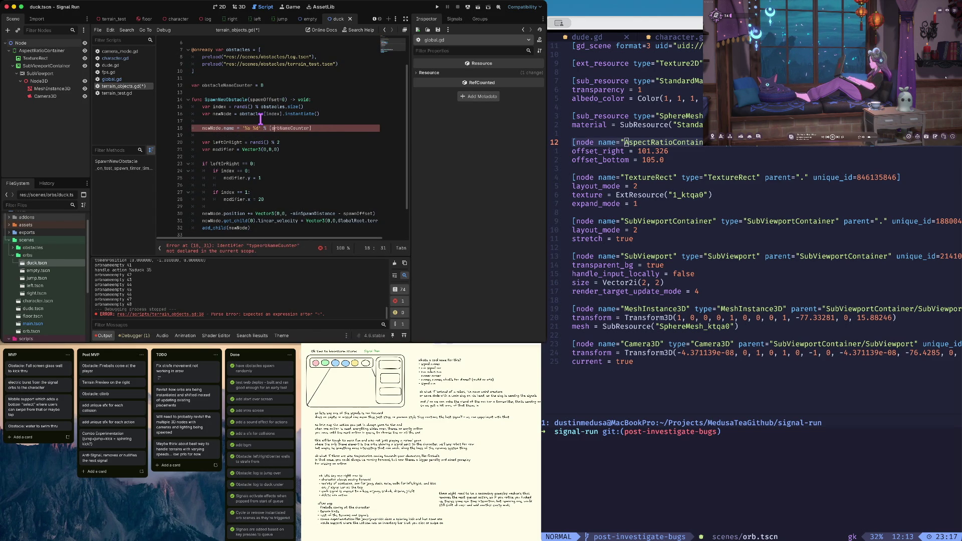
key("BackSpace")
key("BackSpace")
key("BackSpace")
key("Right")
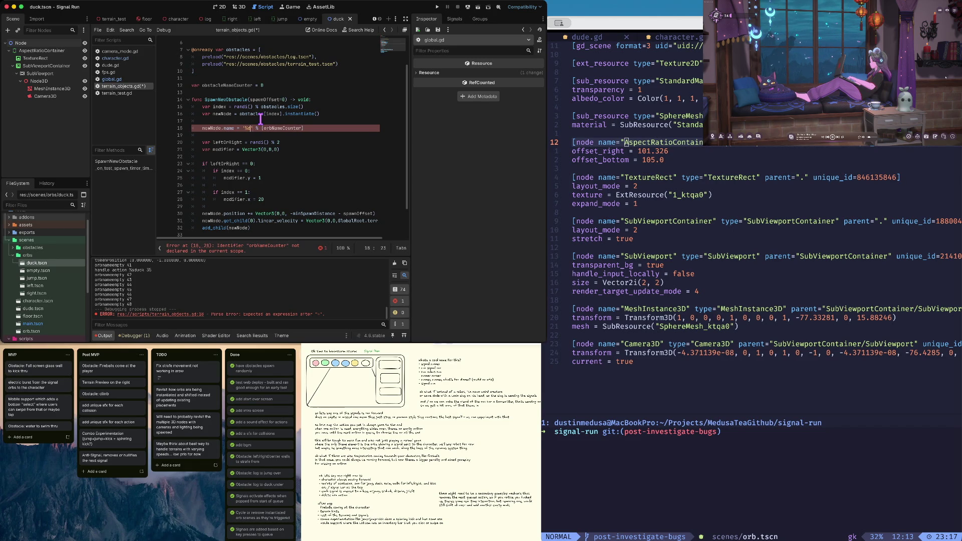
type("%d")
key("alt+BackSpace")
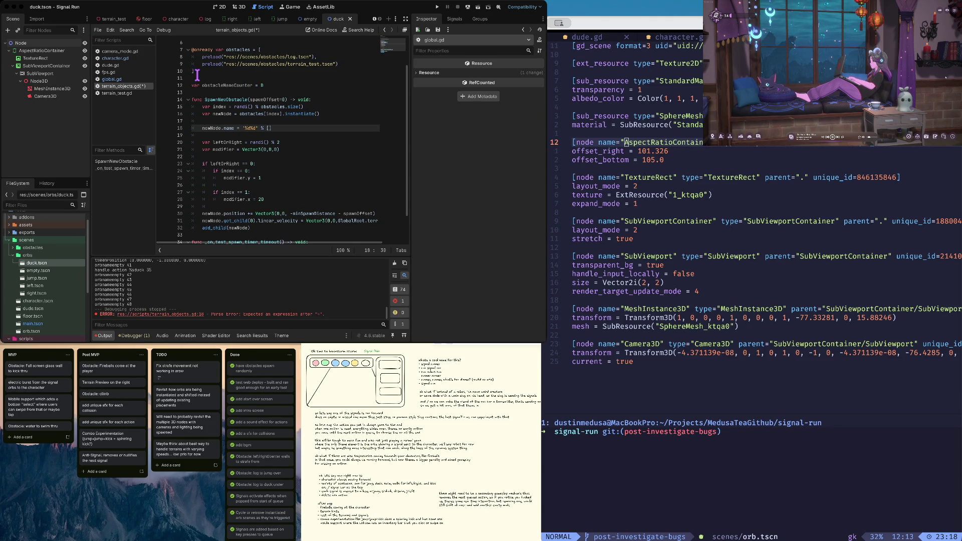
Put obstacleNameCounter inside the name line's empty format brackets.
left_click(271, 163)
mouse_move(288, 106)
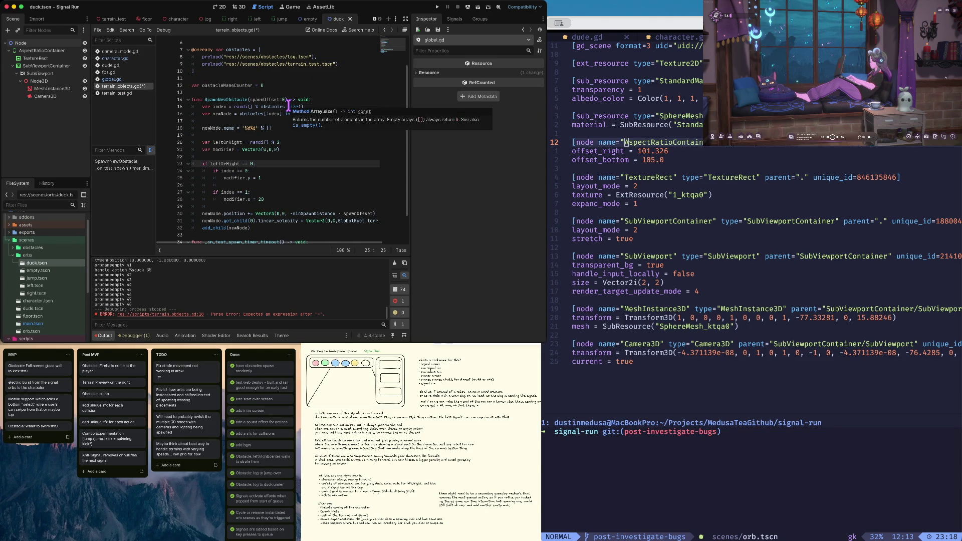
left_click(273, 128)
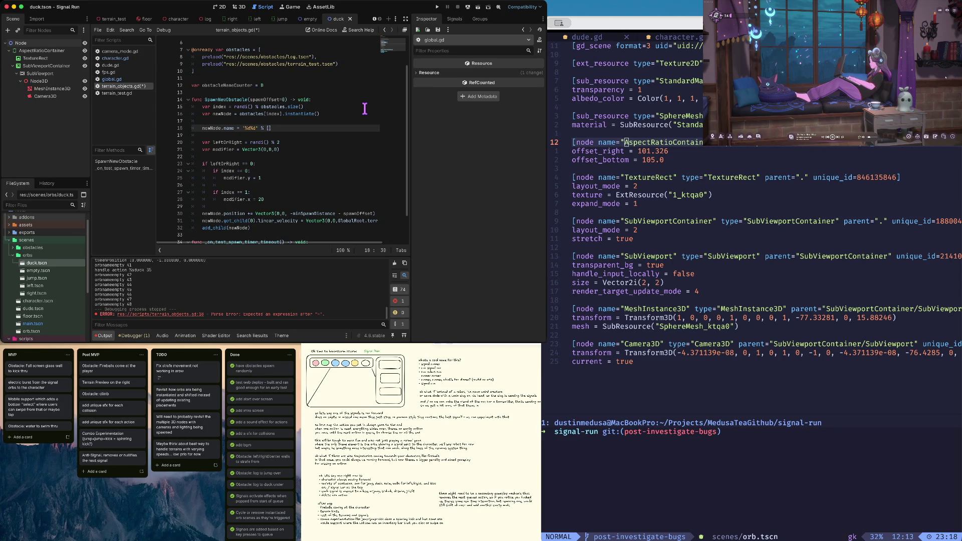
type("obstacle")
key("Return")
Add an 'obstacleNameCounter += 1' line below the name assignment and save.
key("Left")
key("Left")
key("Left")
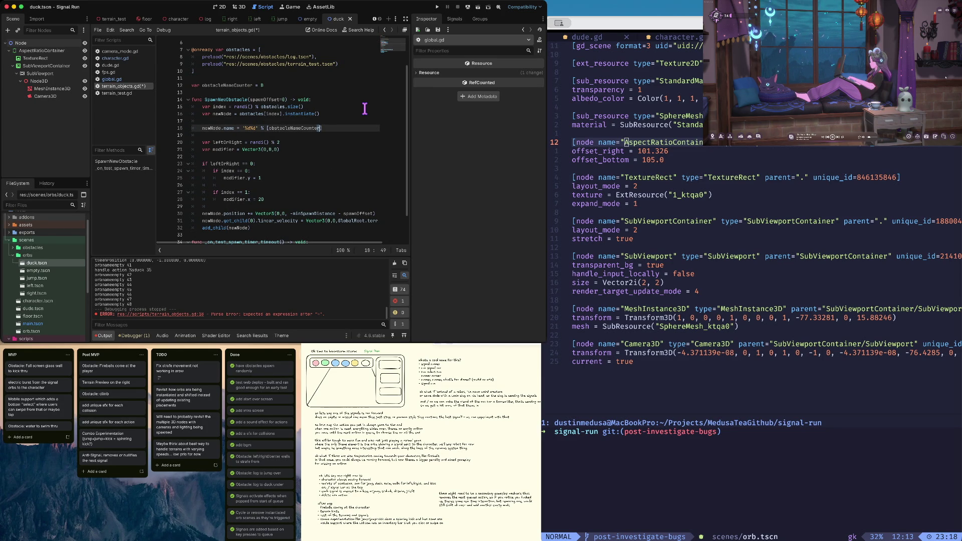
key("Down")
type("bstacleNameCounte")
key("Delete")
type("o")
key("Tab")
key("End")
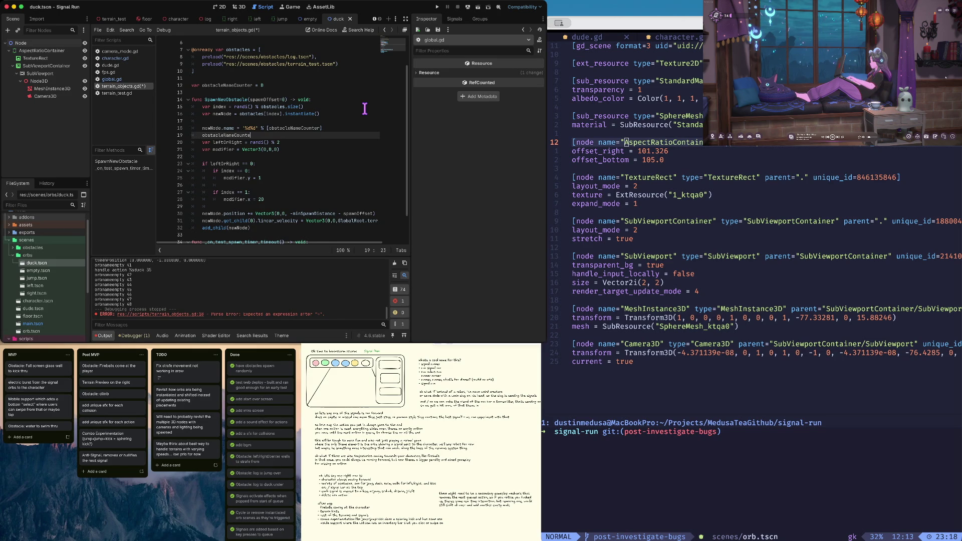
type("r =")
key("BackSpace")
type("+= 1")
key("Return")
key("Up")
key("cmd+s")
Change the obstacle name to '%s %d' % [newNode.name, obstacleNameCounter].
key("Up")
key("Up")
key("Up")
key("End")
key("Down")
key("Down")
key("Down")
key("End")
key("Left")
key("Left")
key("Left")
key("BackSpace")
type("s")
key("Right")
key("Right")
key("Right")
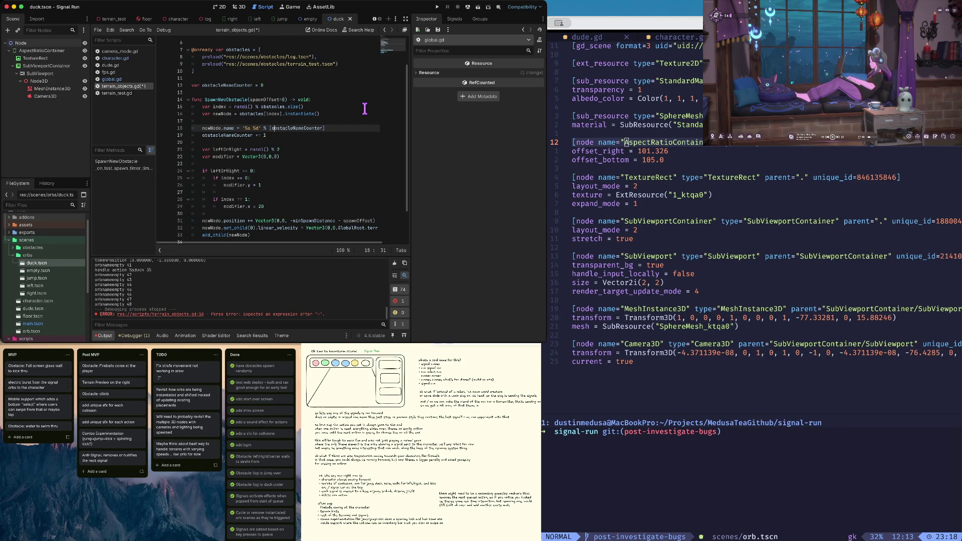
type("newno")
key("Tab")
type(".name")
type(" + ")
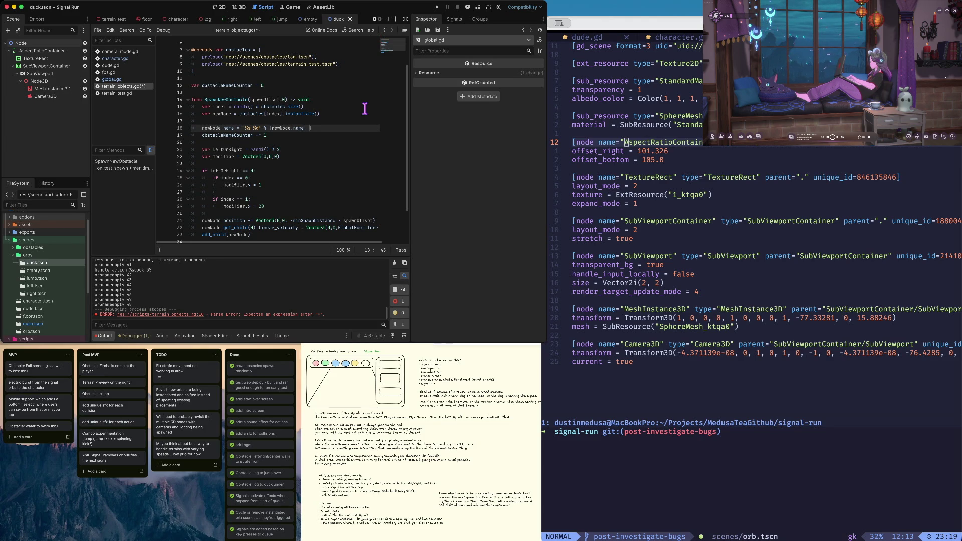
type("obstac")
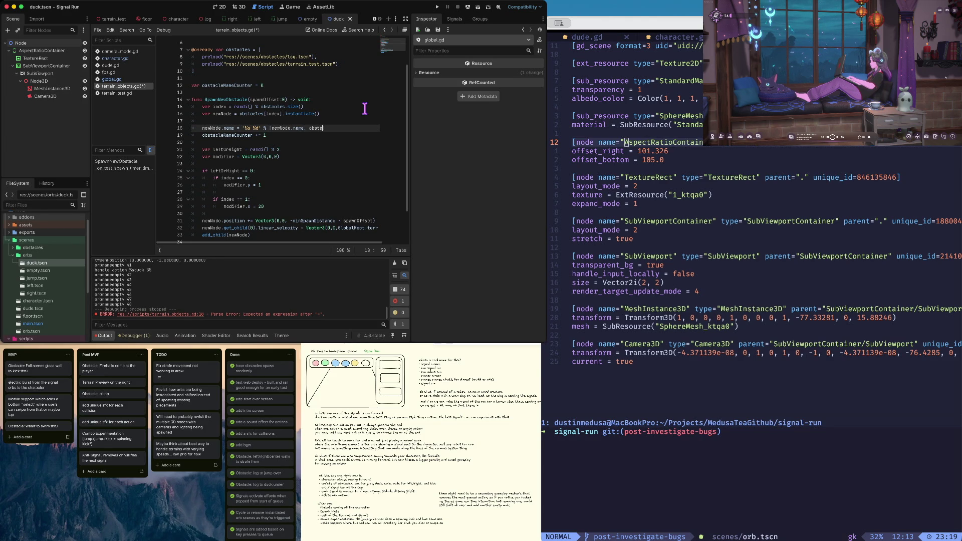
key("Tab")
Save terrain_objects.gd and run the game to test obstacle naming.
key("super+Left")
key("super+s")
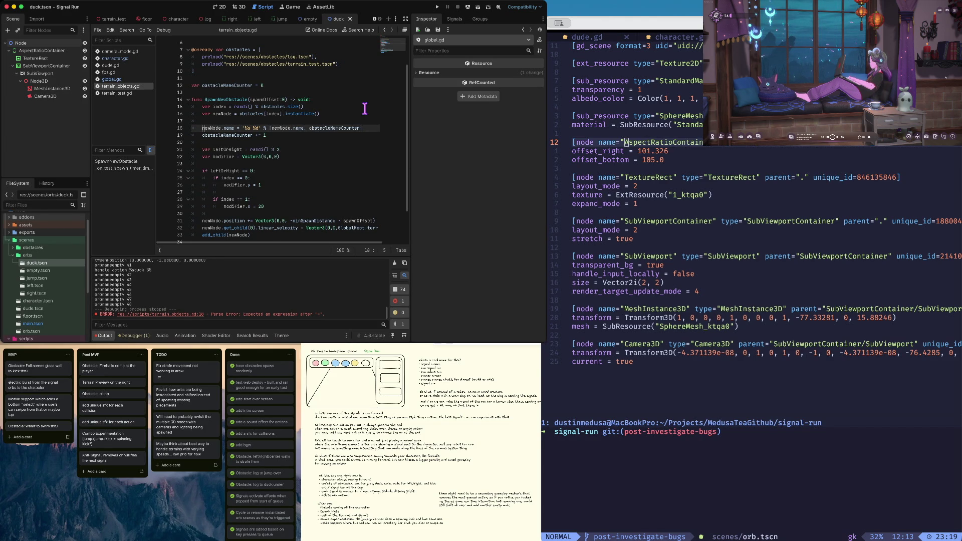
key("super+b")
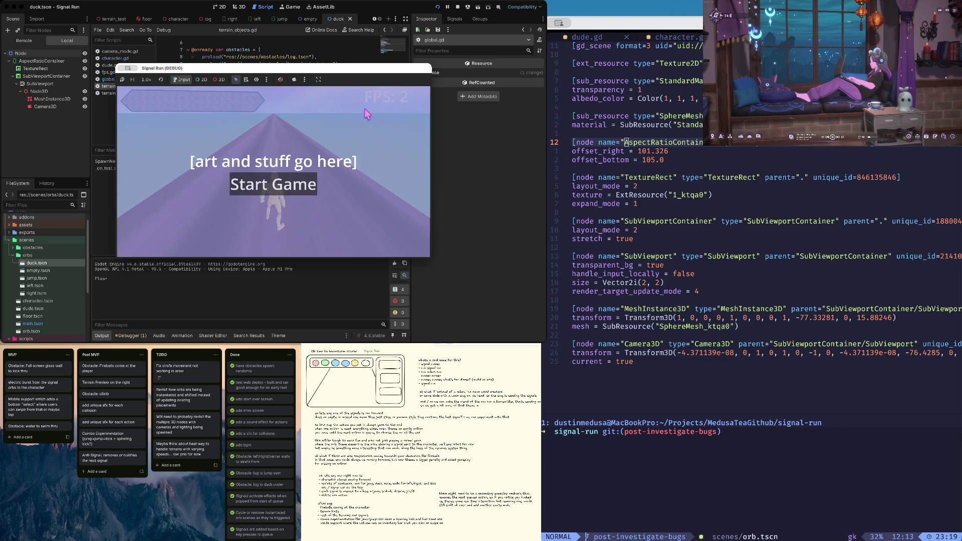
Stop debugging, delete 'AspectRatioContainer/' from the get_node path on line 84, and save global.gd.
left_click(281, 180)
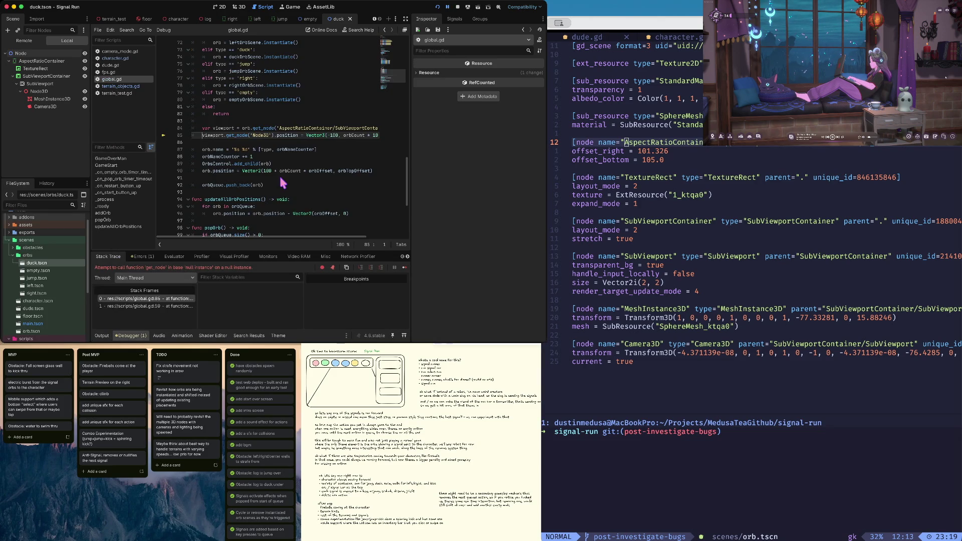
left_click(457, 6)
left_click(306, 129)
double_click(306, 128)
key("BackSpace")
key("Left")
key("Left")
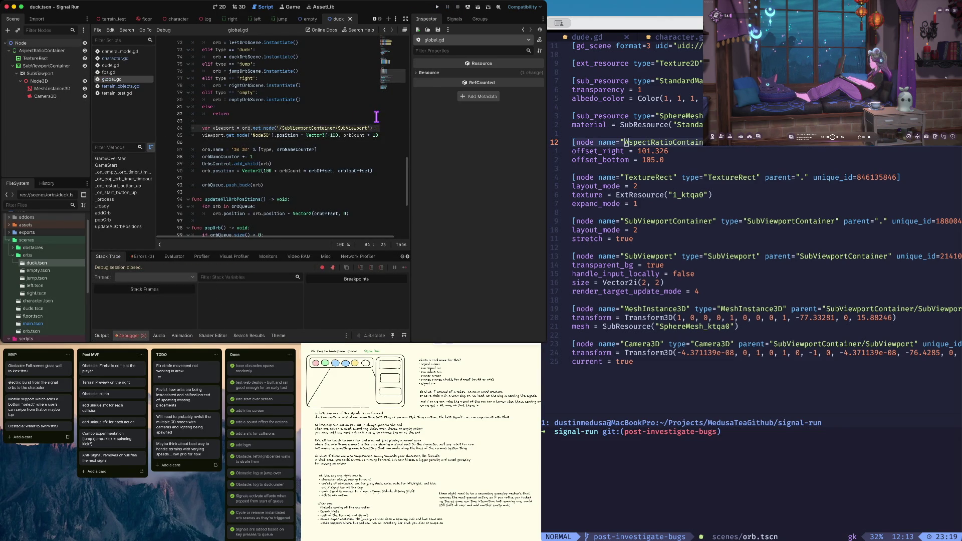
key("BackSpace")
key("ctrl+s")
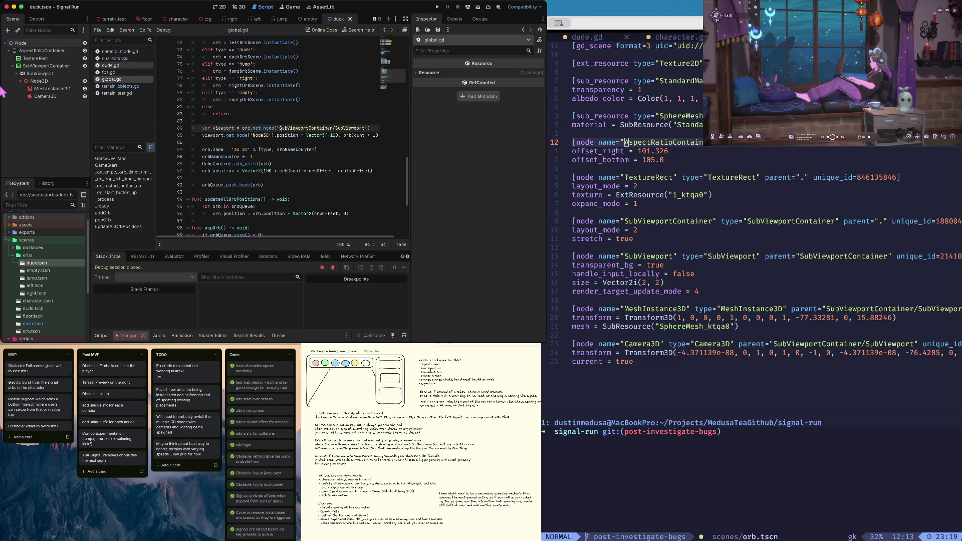
Undo the extra Node root in the duck scene, save it, and open empty.tscn.
left_click(26, 105)
key("ctrl+z")
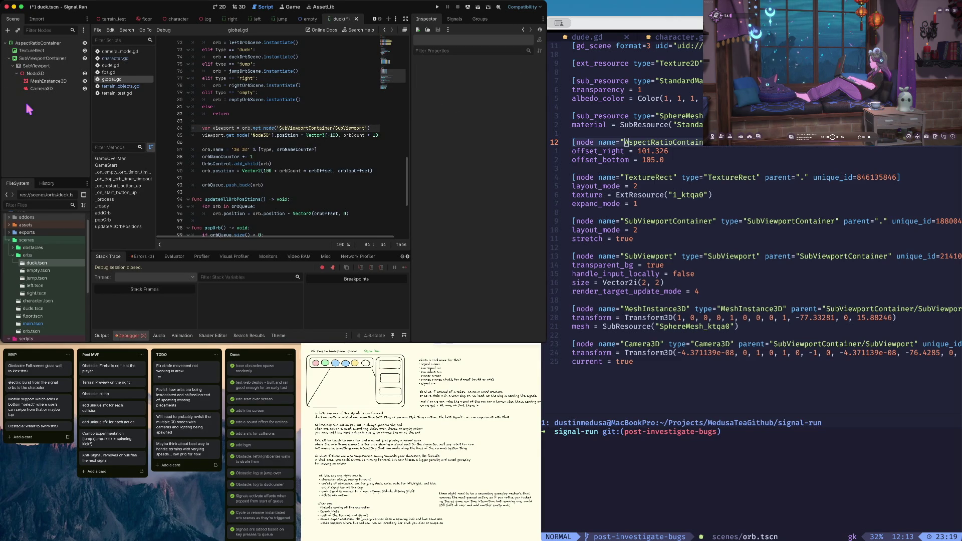
key("ctrl+s")
left_click(47, 271)
left_click(38, 263)
double_click(33, 270)
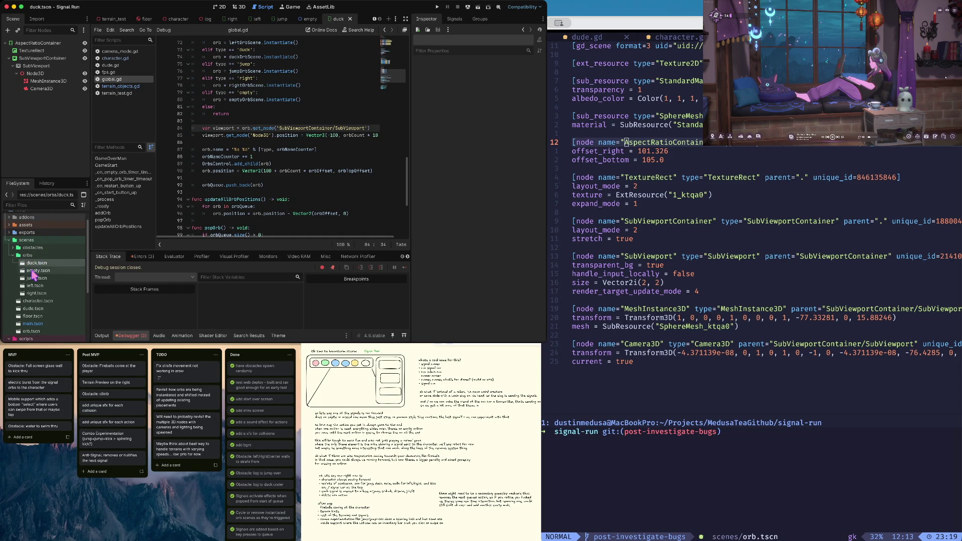
Make AspectRatioContainer the root of empty.tscn, save, and playtest sending duck and jump signals.
key("ctrl+z")
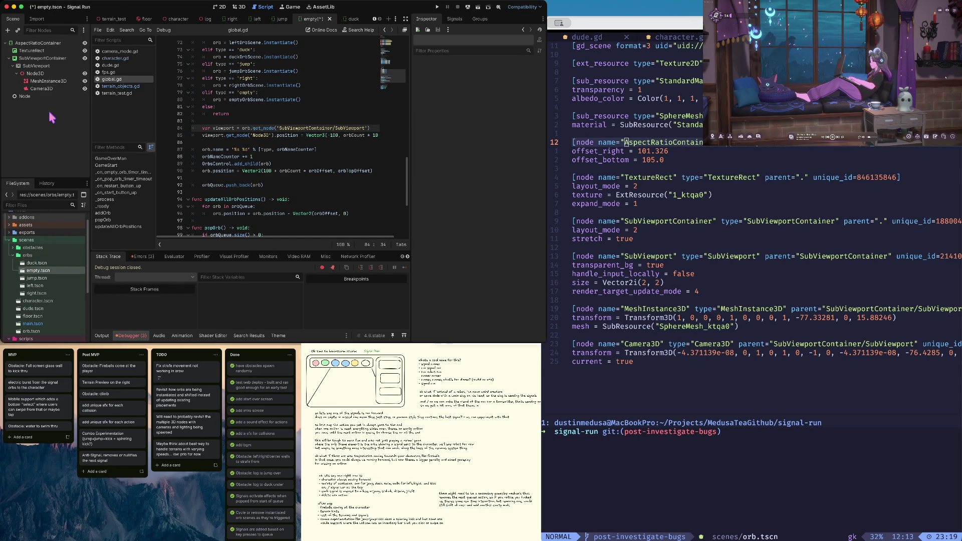
key("ctrl+s")
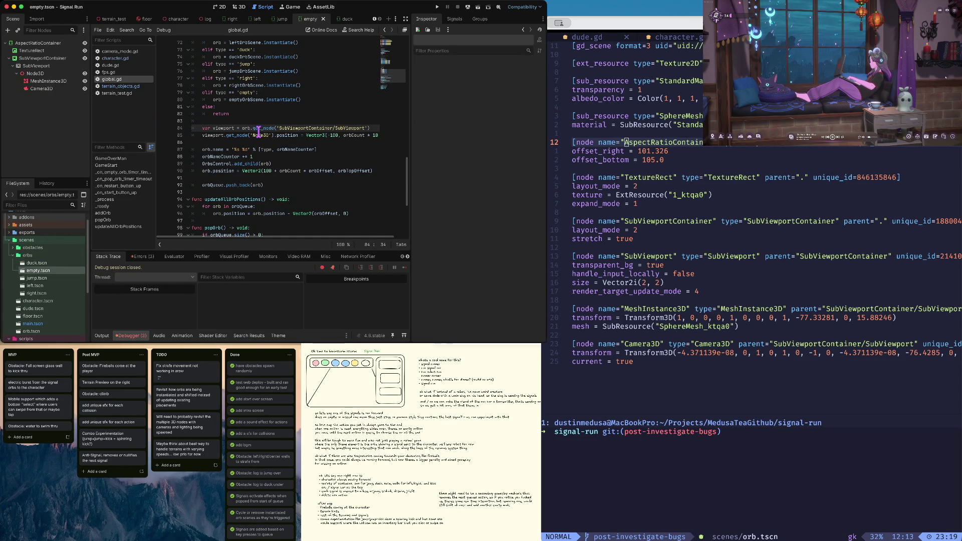
key("super+b")
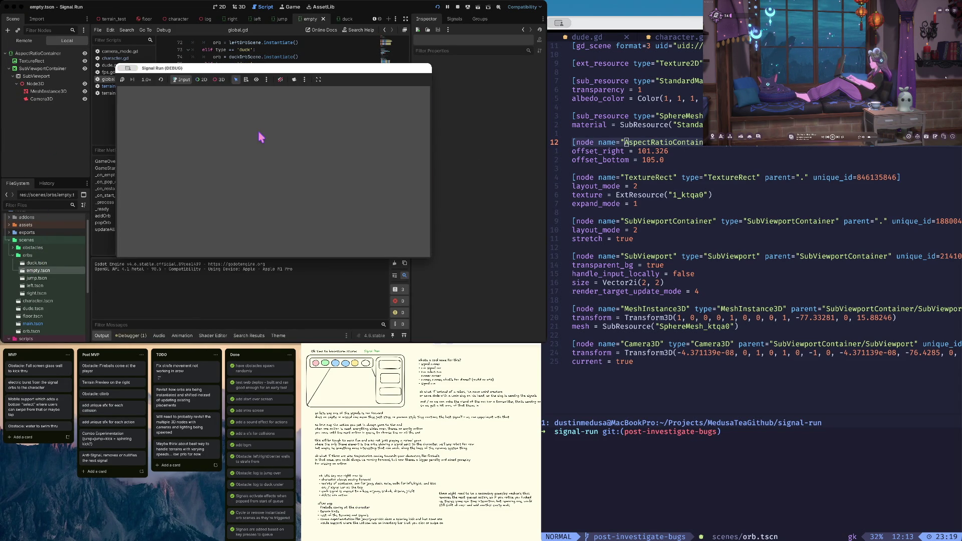
key("Down")
key("Up")
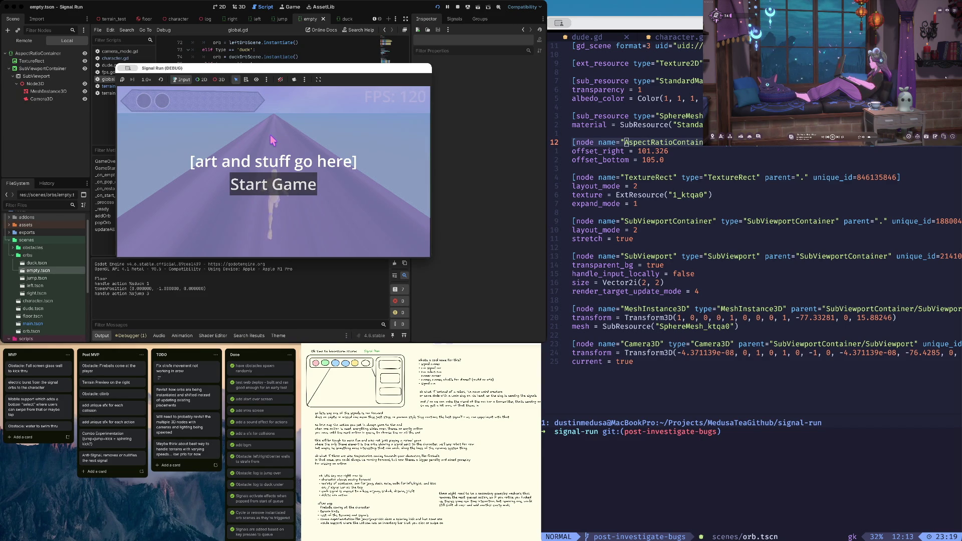
key("super+period")
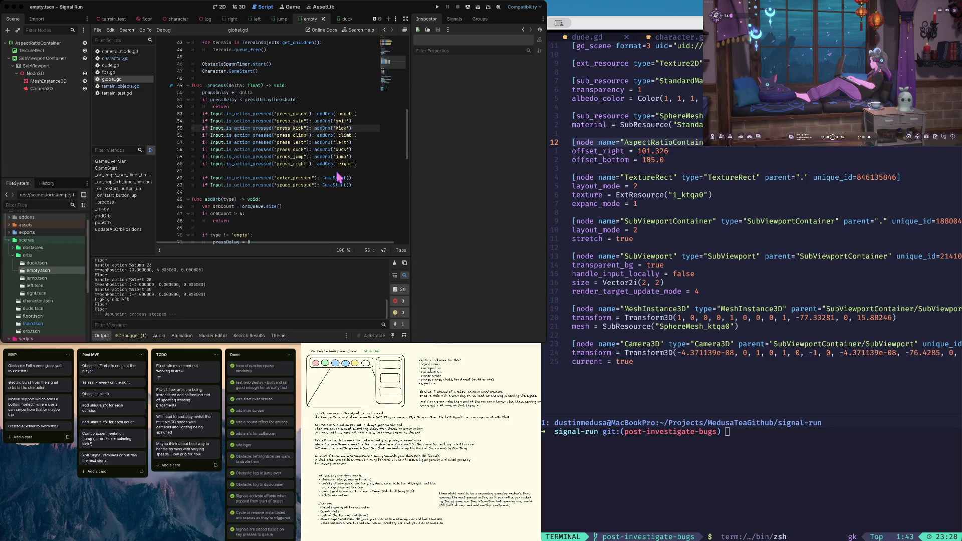
key("super")
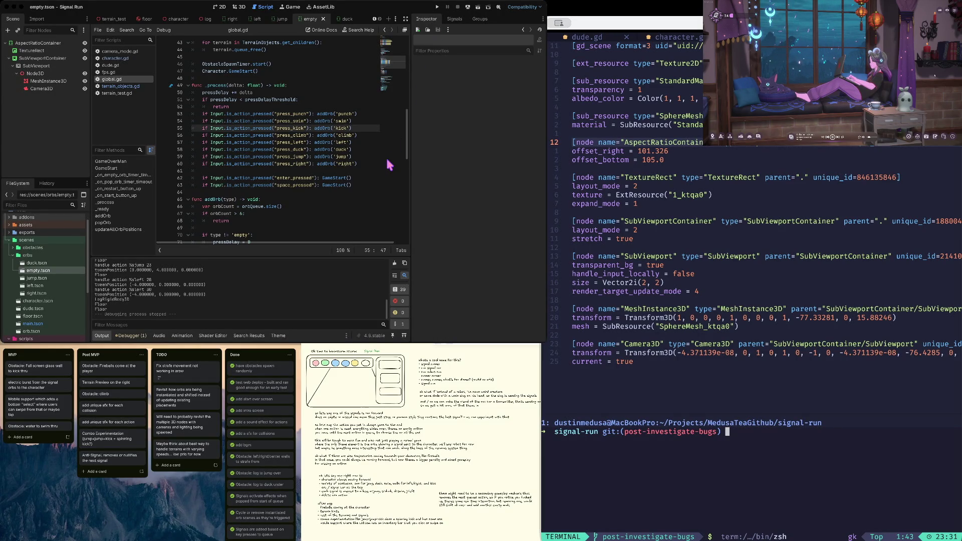
key("ctrl+w")
key("k")
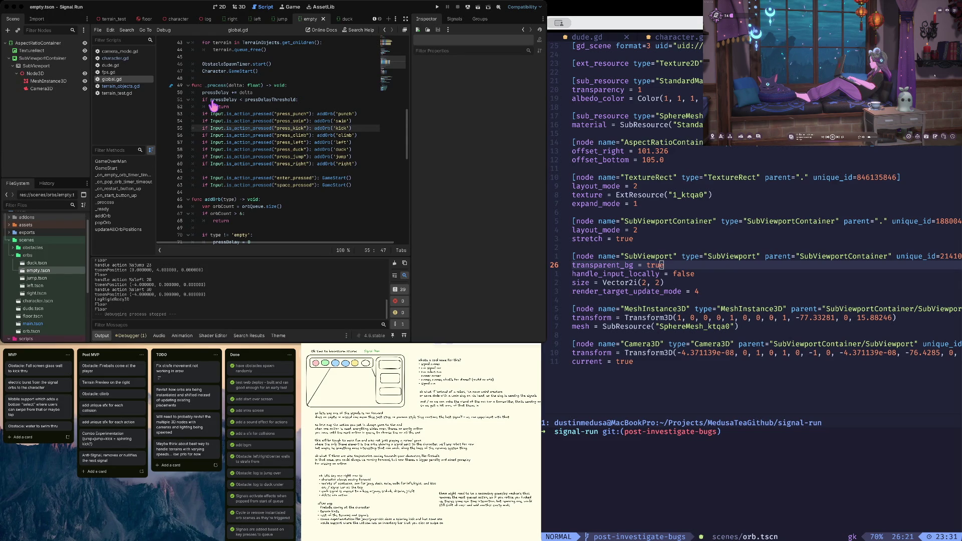
Run Signal Run, restart twice after crashing, dodge with left, right and duck, then stop.
key("super+b")
key("Return")
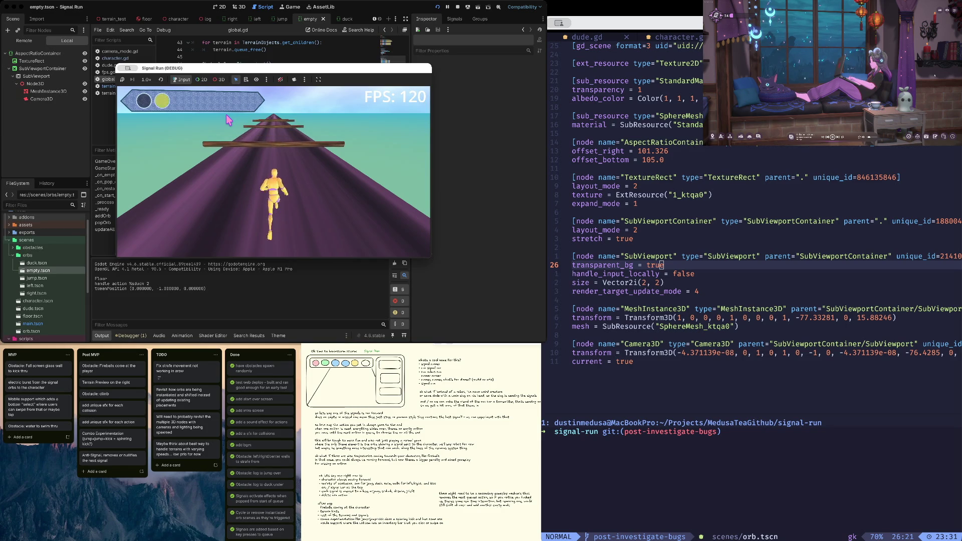
left_click(278, 176)
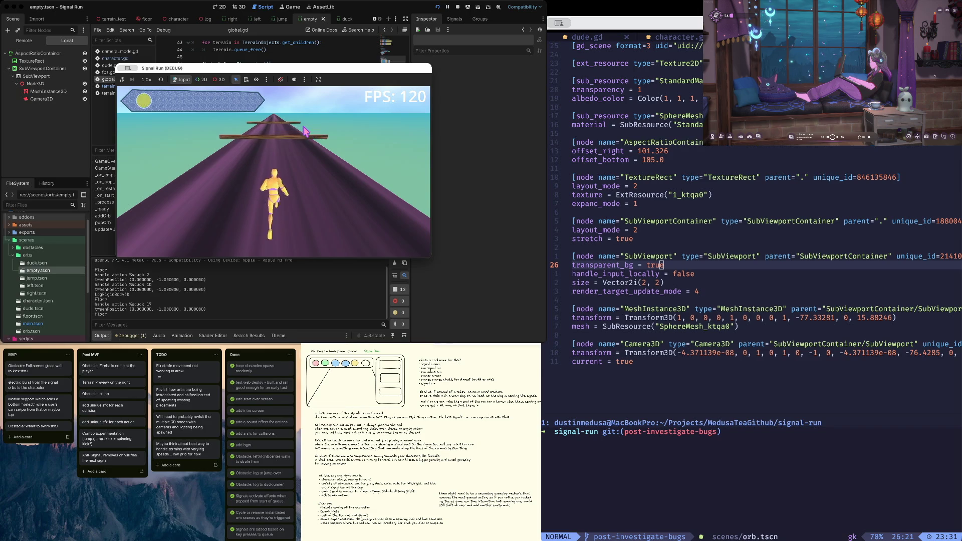
key("Return")
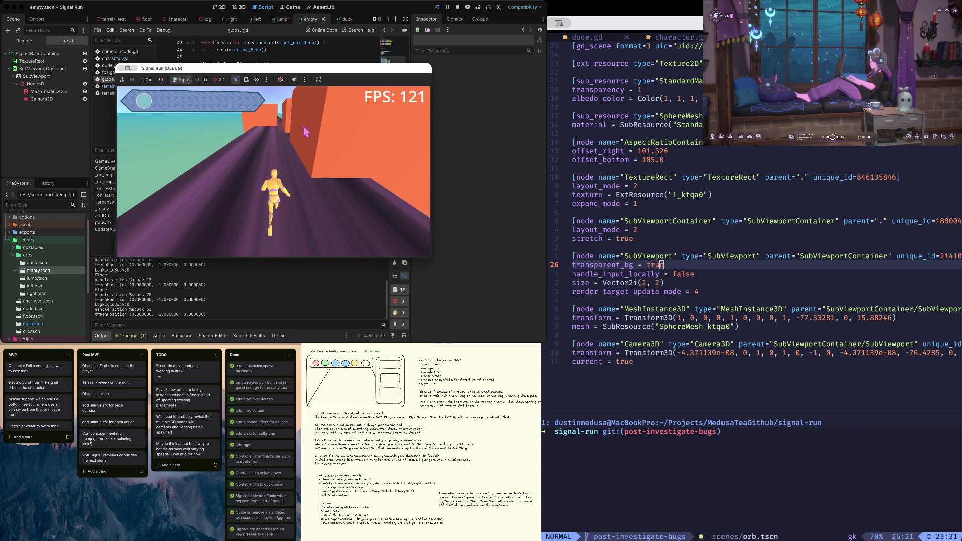
key("Left")
key("Right")
key("Right")
key("Down")
left_click(457, 6)
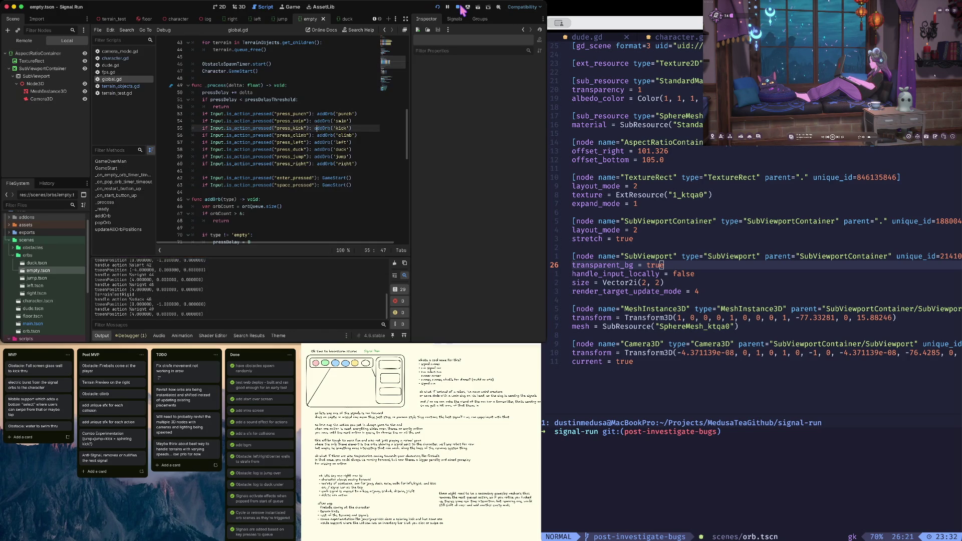
Open scenes/main.tscn from FileSystem and select ObstacleSpawnTimer to view it in the Inspector.
scroll(30, 283, "down", 1)
scroll(30, 283, "down", 4)
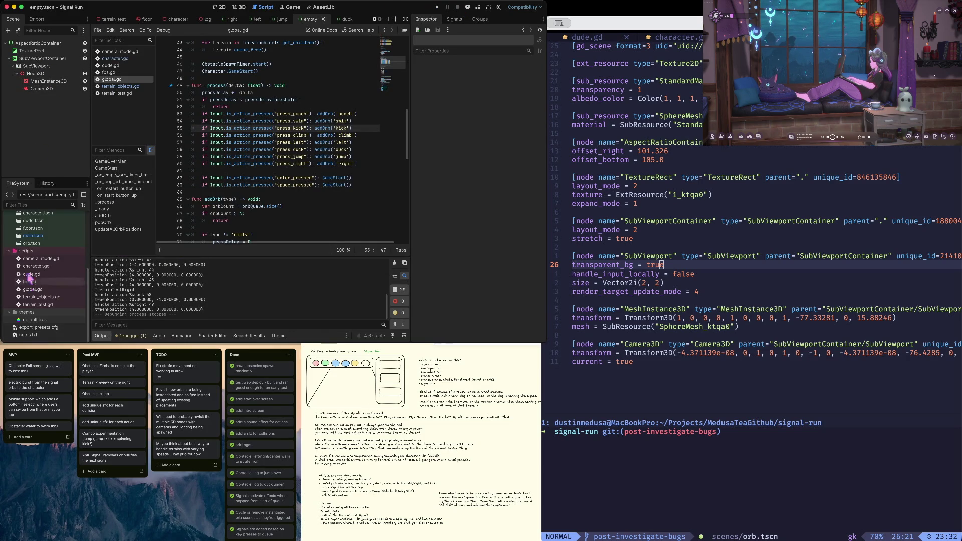
scroll(31, 286, "down", 4)
scroll(31, 286, "up", 10)
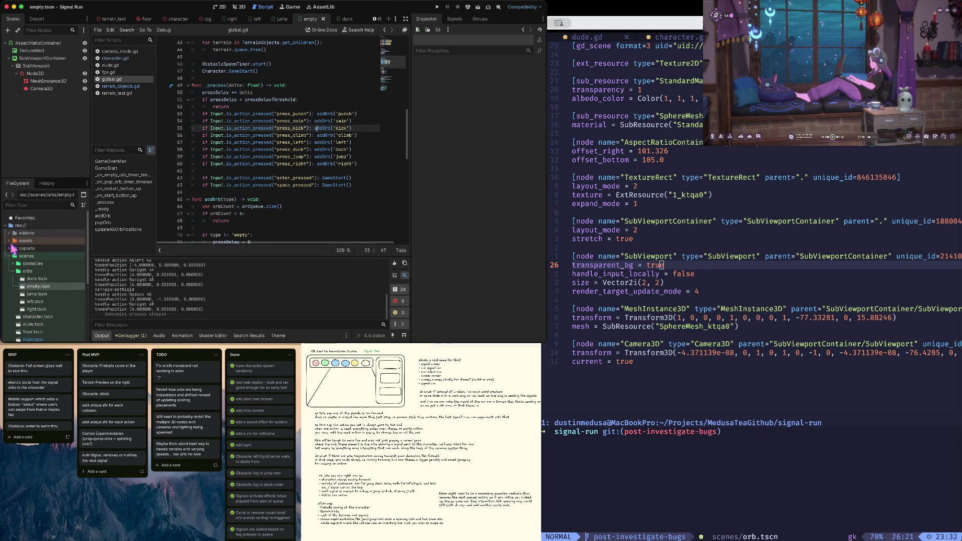
scroll(35, 270, "down", 2)
double_click(37, 321)
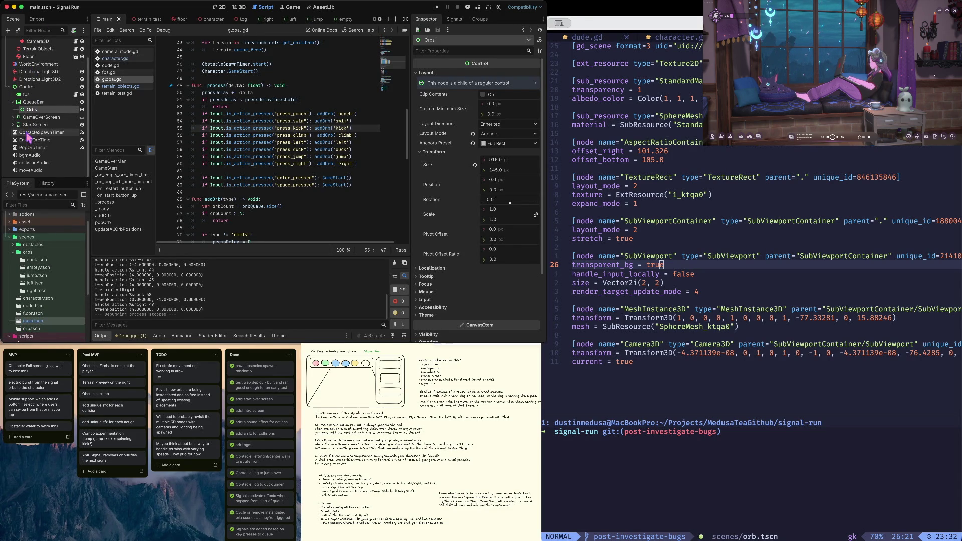
left_click(28, 132)
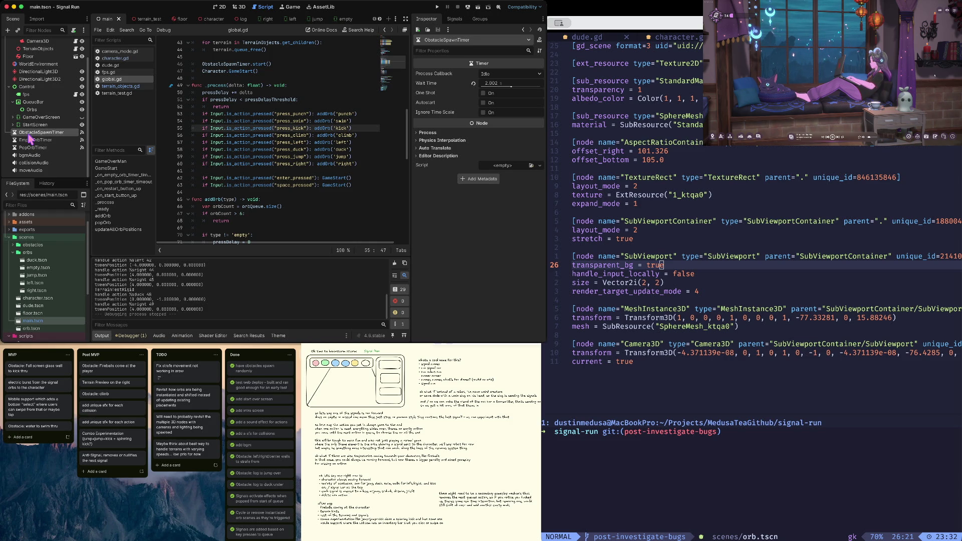
Briefly run and stop the game, then toggle ObstacleSpawnTimer's Autostart on and back off.
left_click(437, 7)
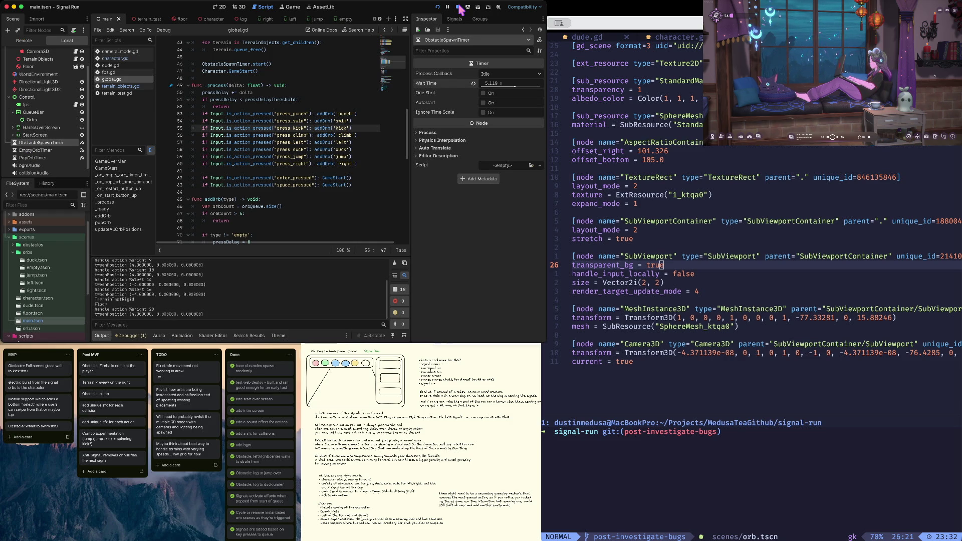
left_click(459, 7)
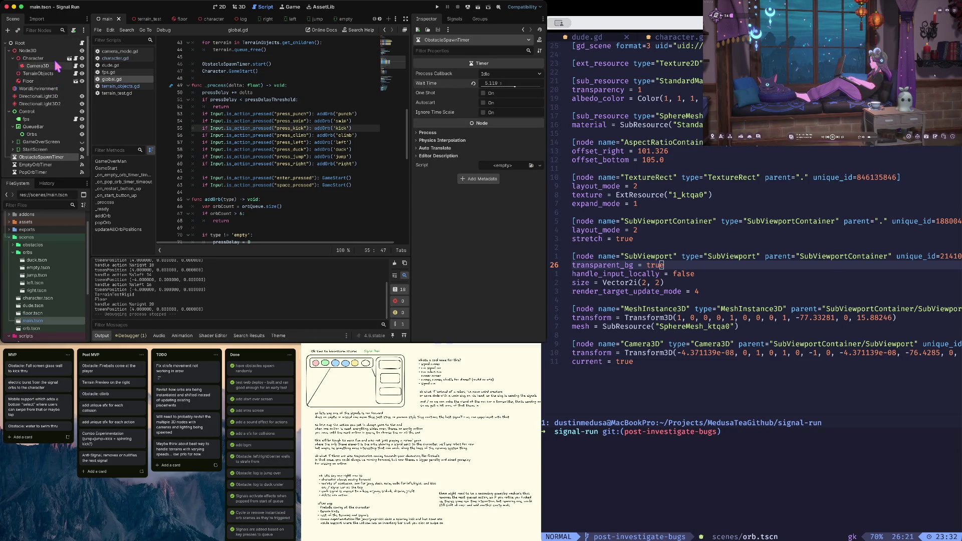
left_click(483, 103)
left_click(484, 102)
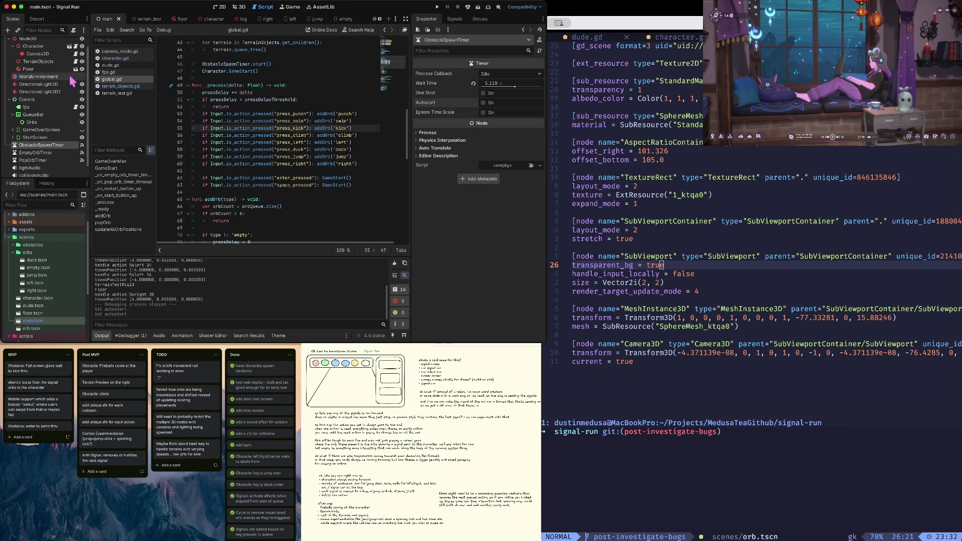
Save main.tscn and open the TerrainObjects node's script terrain_objects.gd.
key("super+s")
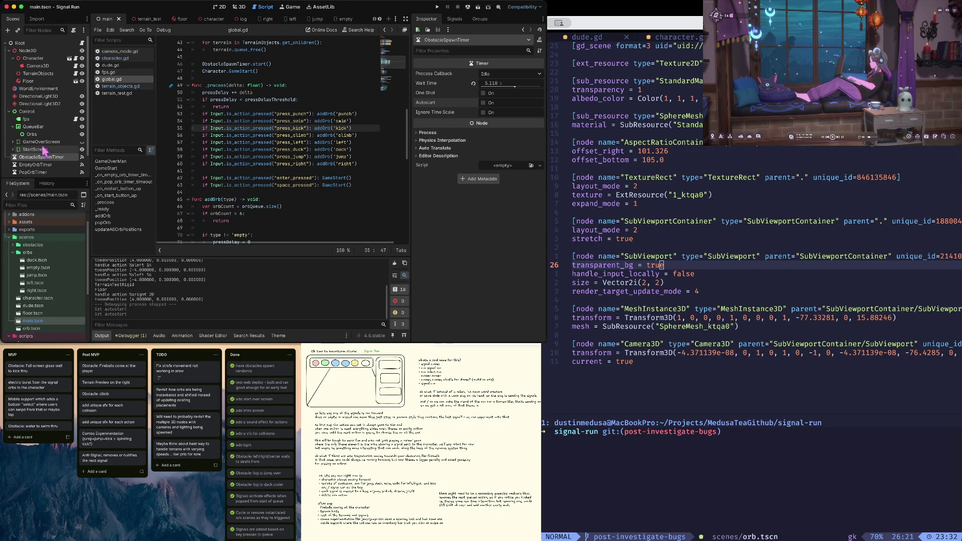
left_click(9, 111)
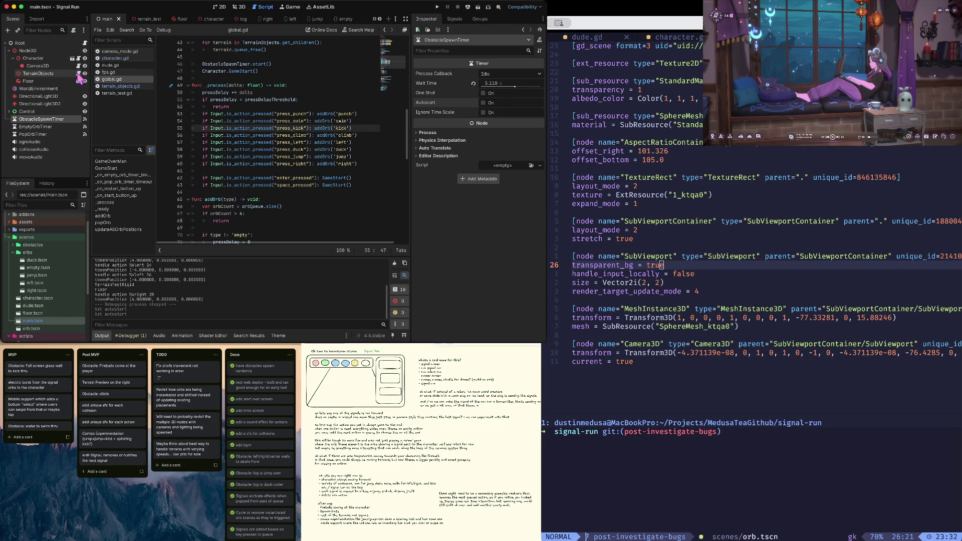
left_click(79, 74)
Rename the TerrainObjects node in the Scene tree to Obstacles.
double_click(40, 75)
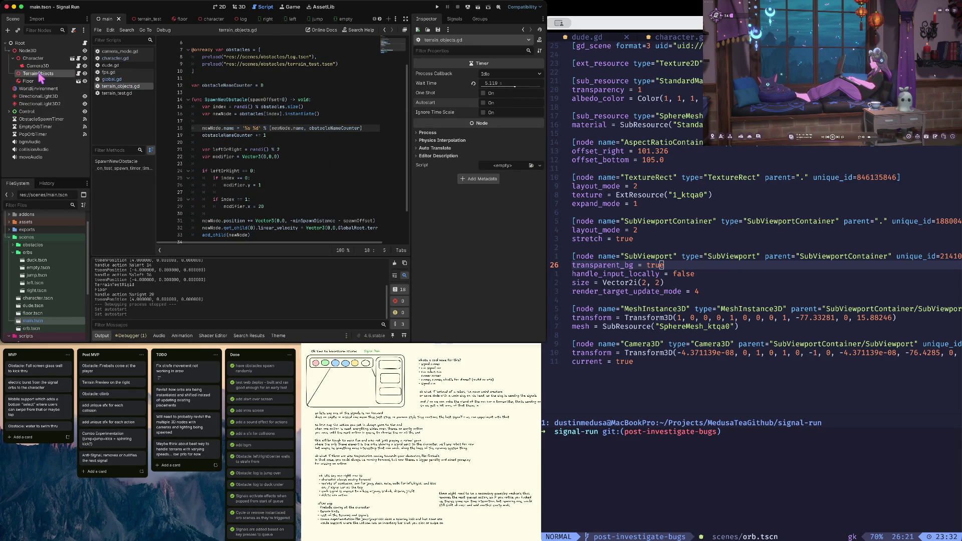
type("0")
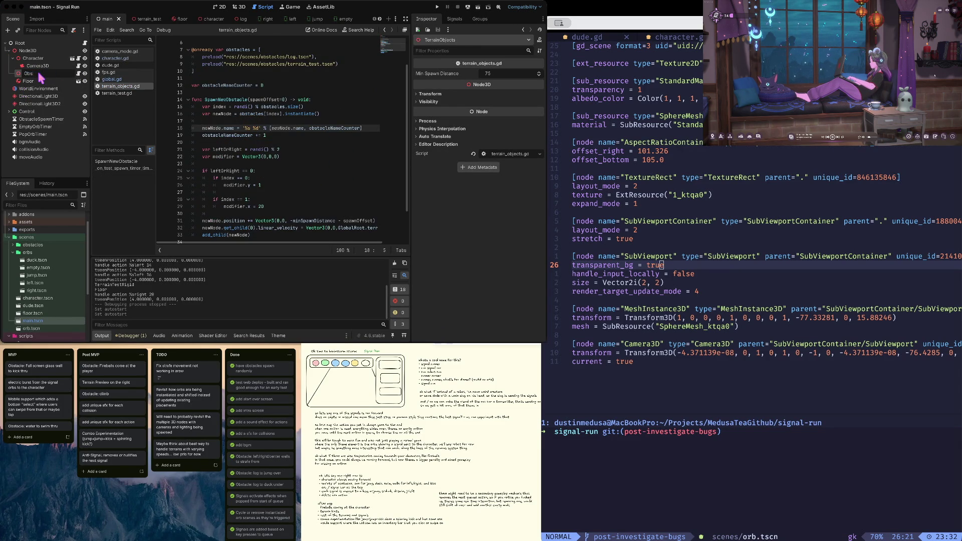
type("leObj")
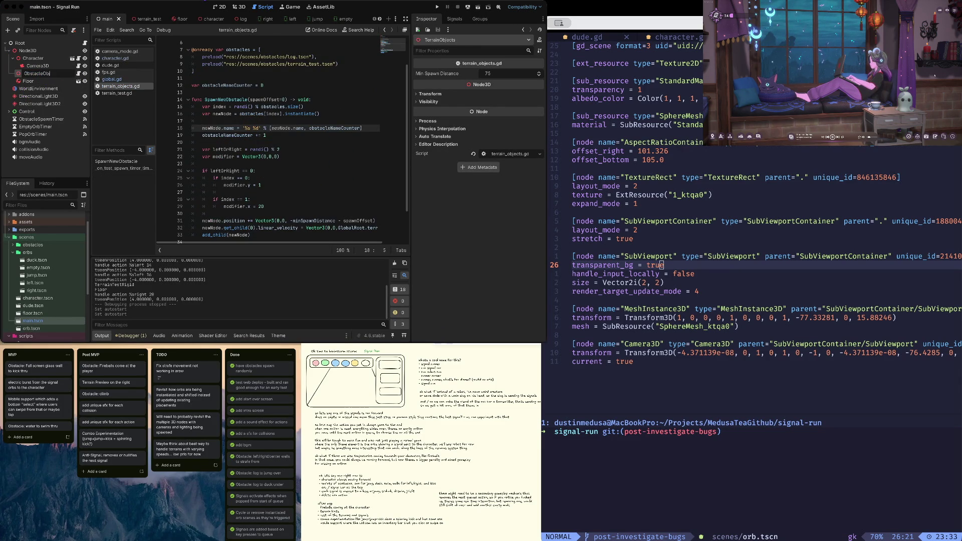
type("e")
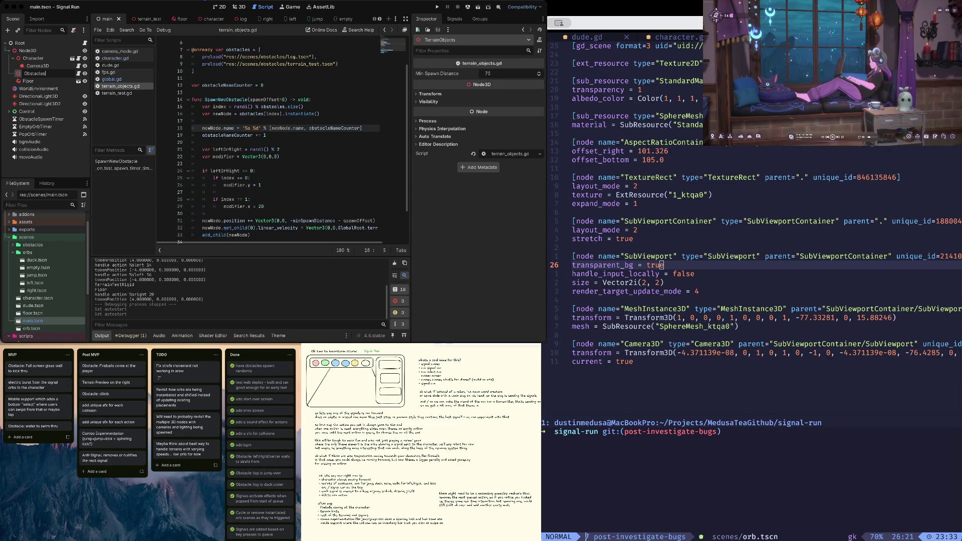
key("Return")
Locate the terrain_objects.gd script file and rename it to obstacles.gd.
scroll(264, 87, "up", 3)
key("super+shift+f")
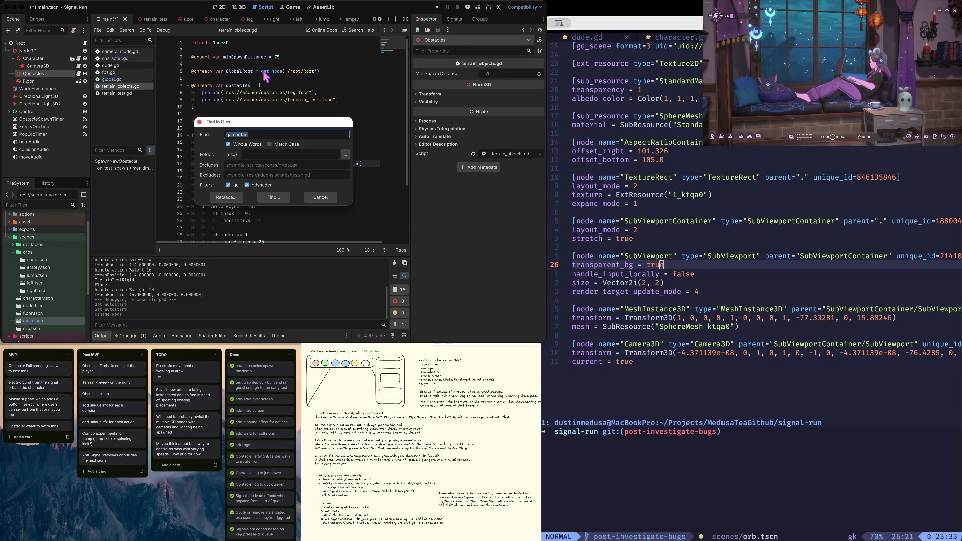
type("terrain")
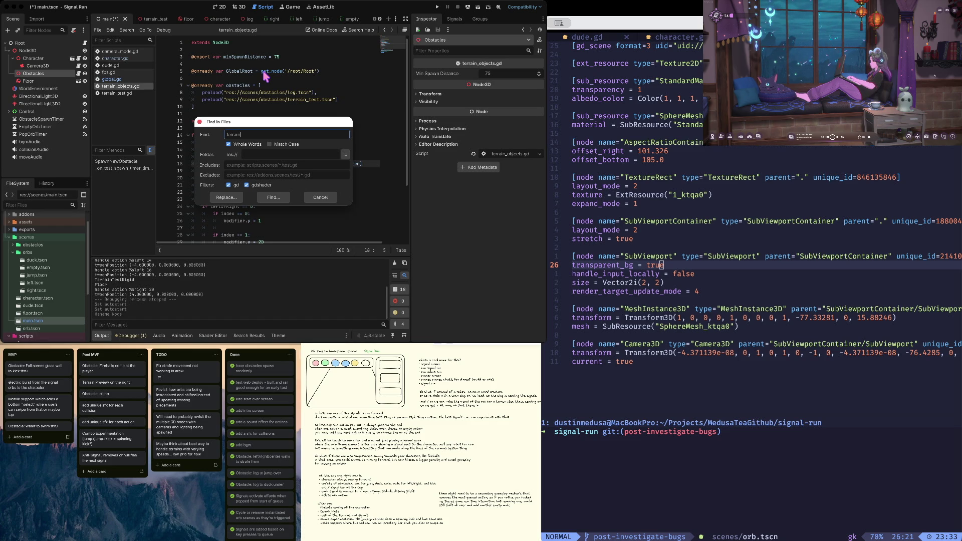
key("Escape")
key("F2")
key("BackSpace")
type("acles")
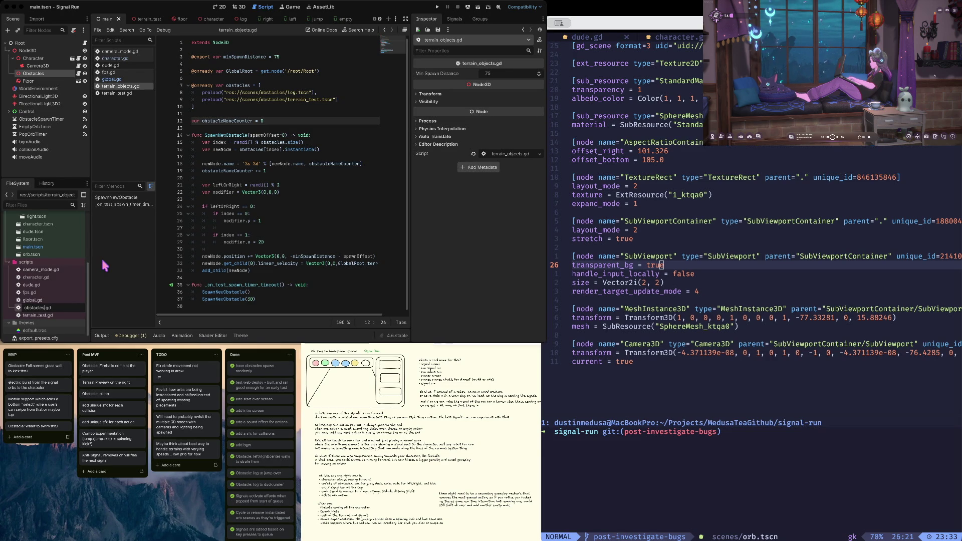
Confirm the obstacles.gd rename, then try moving ObstacleSpawnTimer into Obstacles and undo it.
left_click(289, 111)
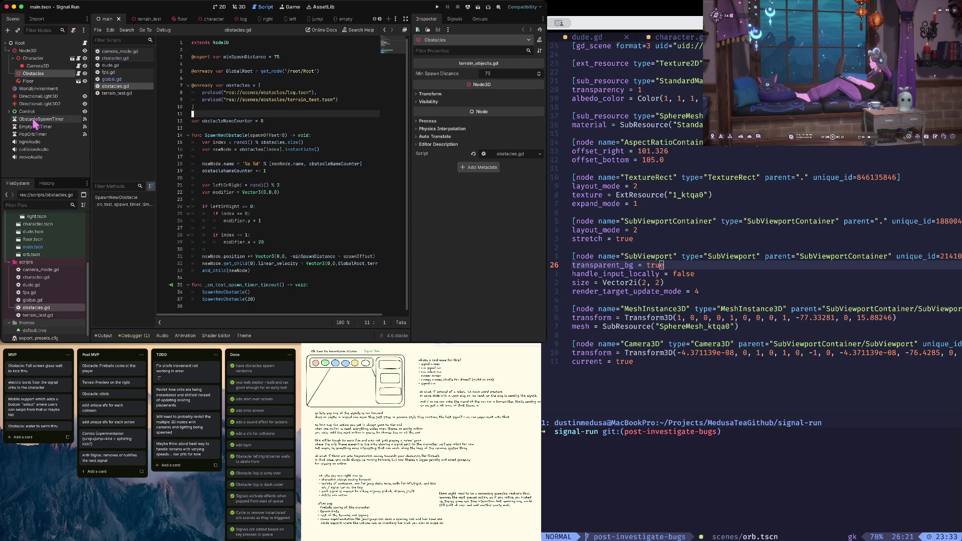
left_click_drag(30, 119, 33, 75)
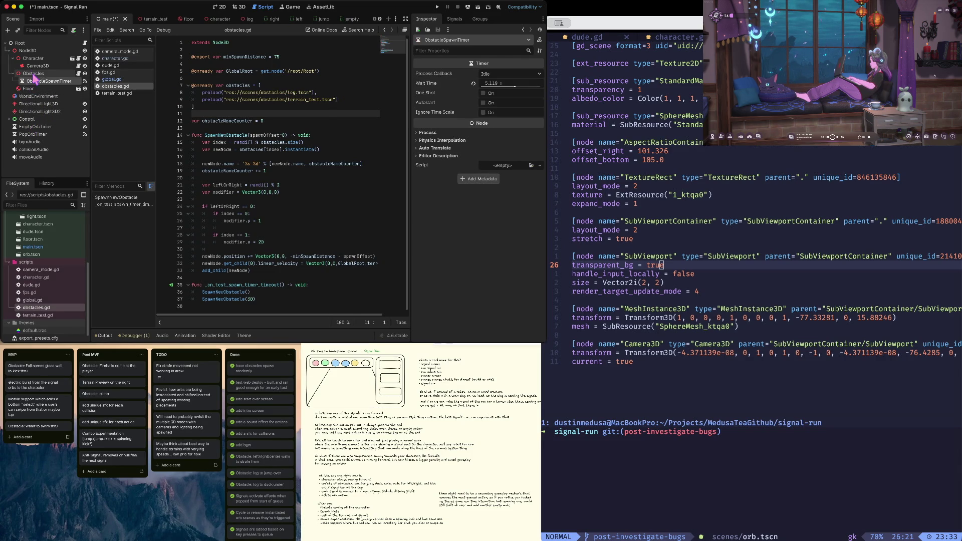
left_click(262, 99)
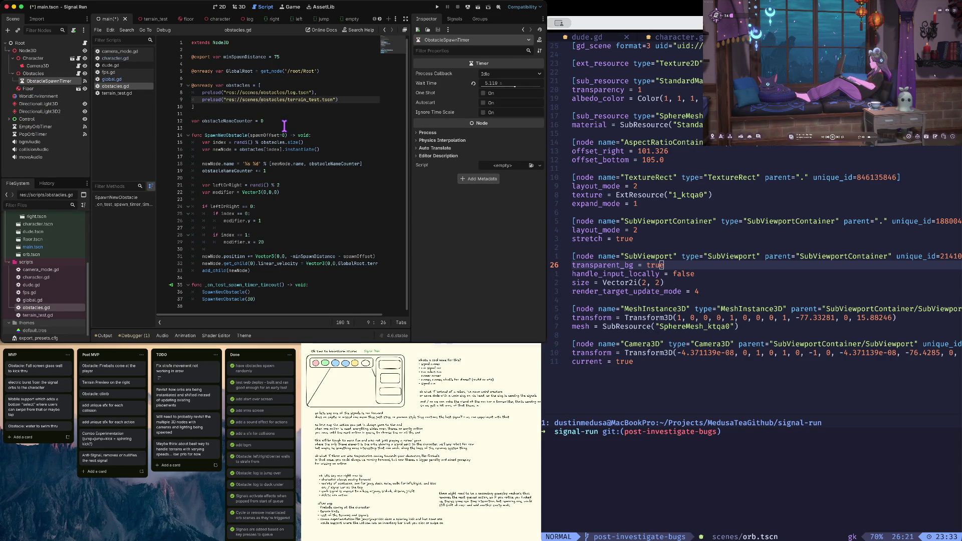
key("super+z")
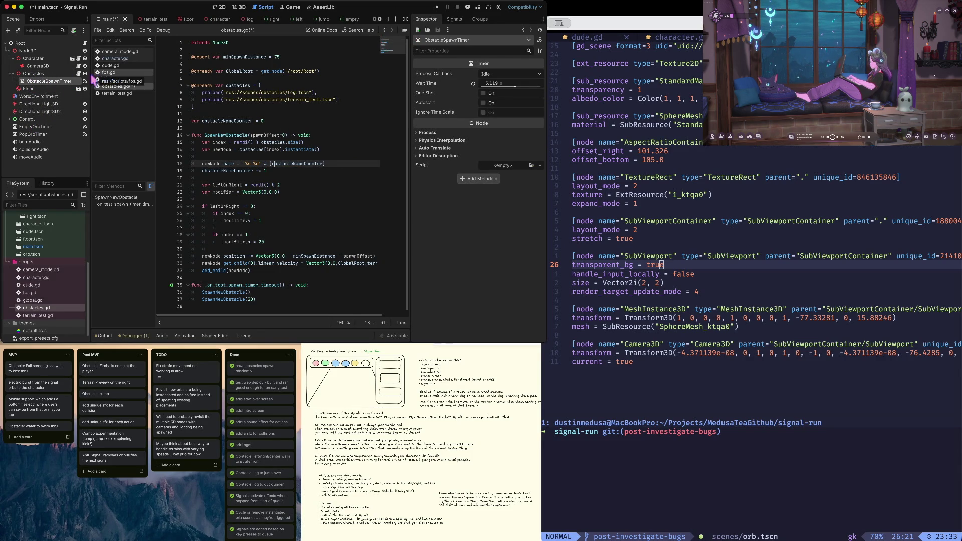
key("super+shift+z")
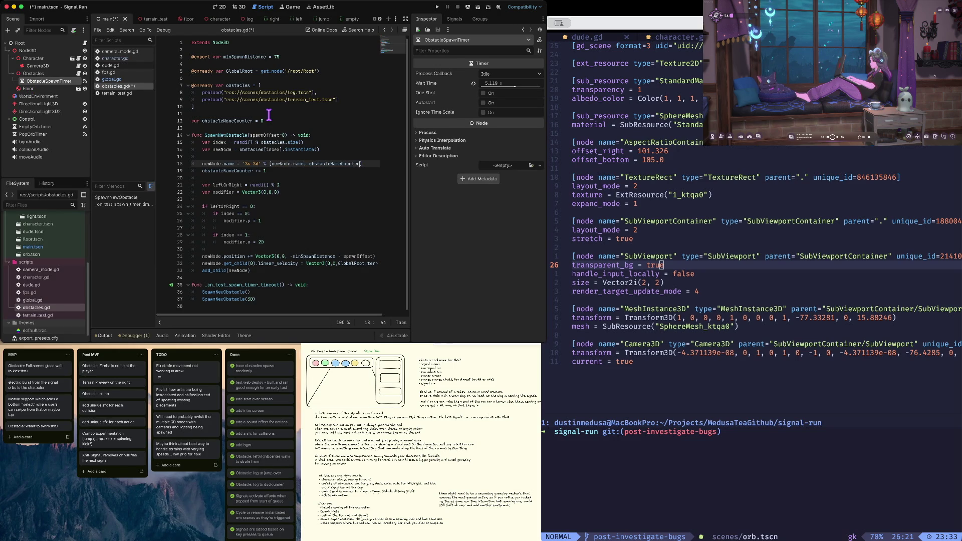
key("super+z")
left_click(259, 132)
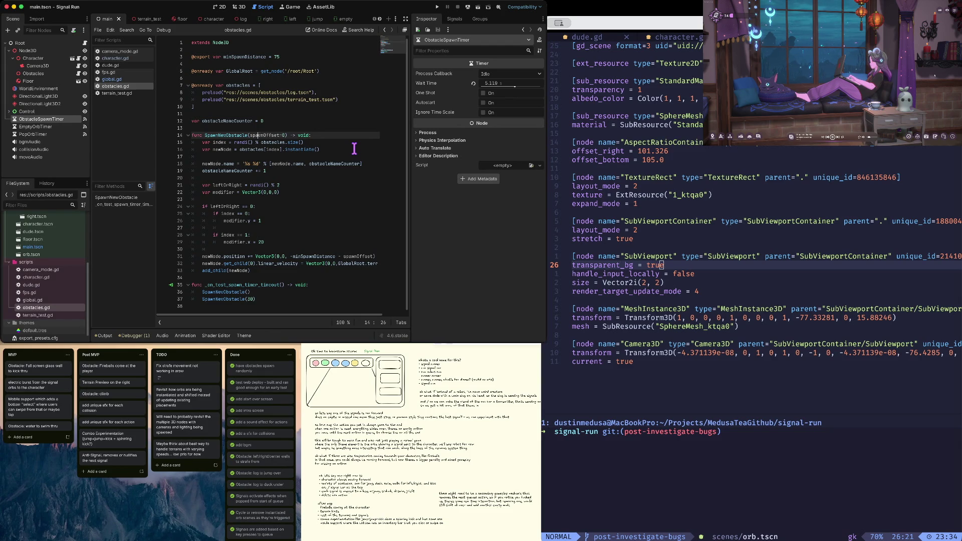
Set minSpawnDistance to 150 on line 3 of obstacles.gd and run the game.
mouse_move(339, 163)
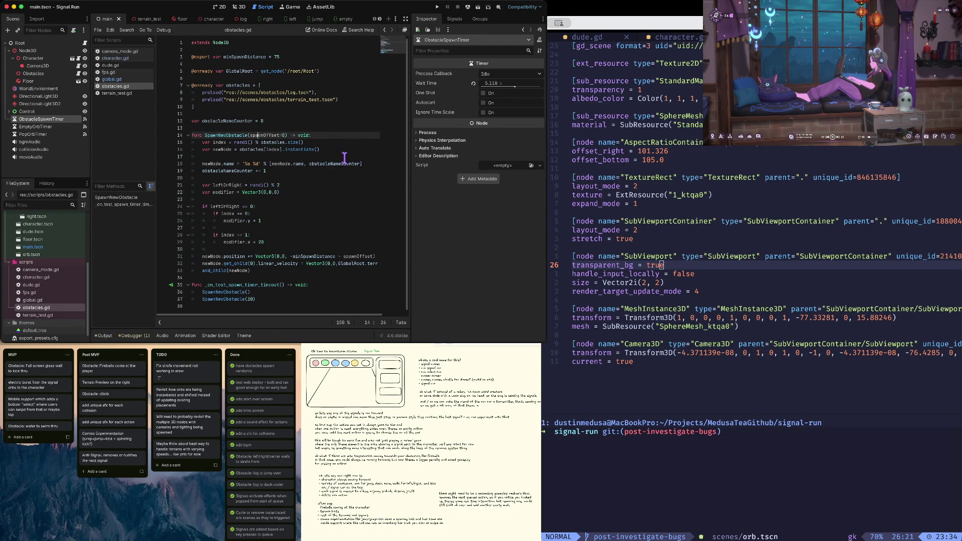
mouse_move(293, 138)
left_click(288, 56)
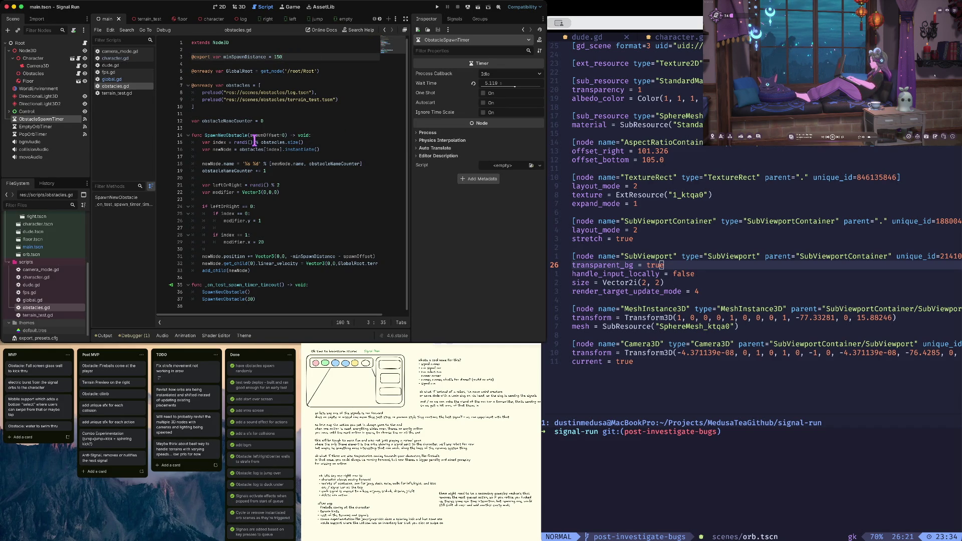
key("super+b")
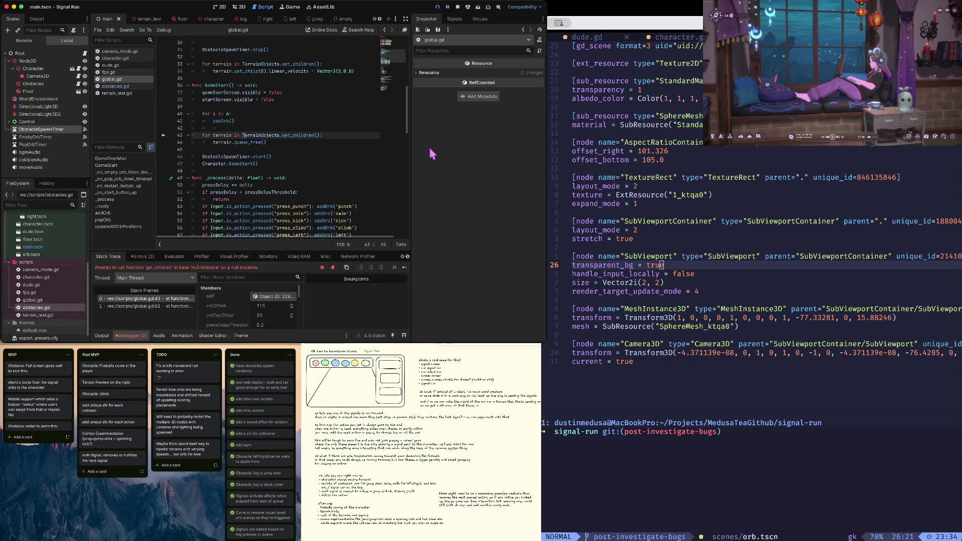
Search the project for TerrainObjects and rename the variable and its node path to Obstacles.
key("alt+F12")
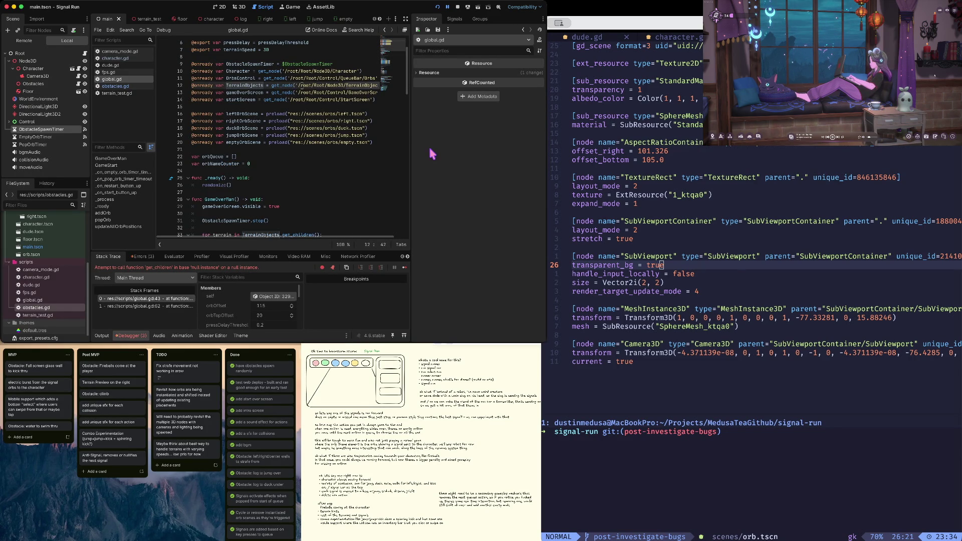
key("super+shift+f")
type("terrainobjects")
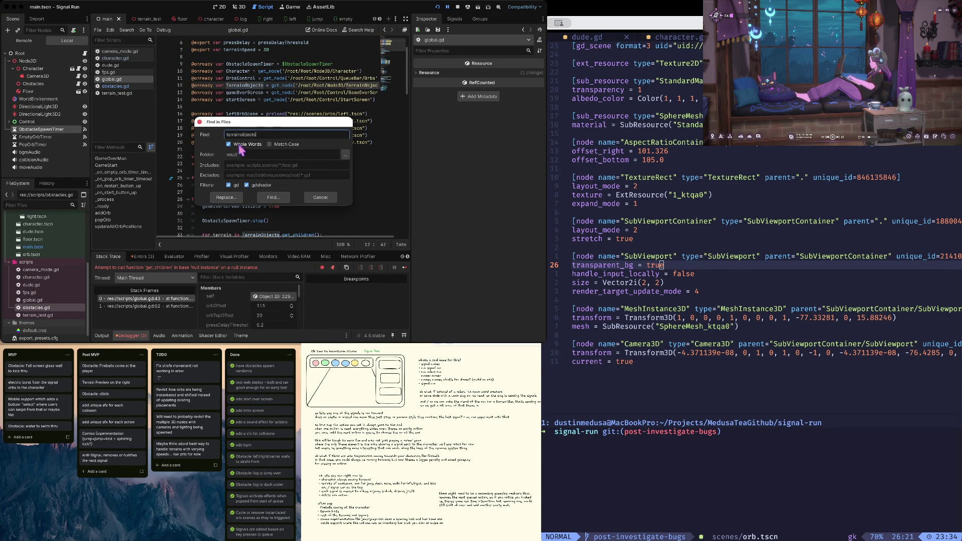
left_click(236, 144)
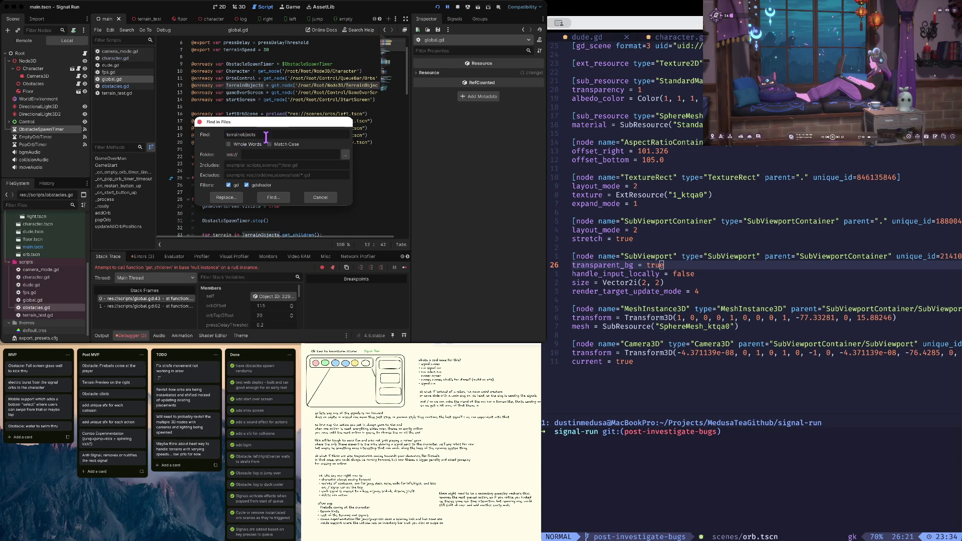
key("Return")
left_click(200, 293)
key("alt+Delete")
type("Obstacles")
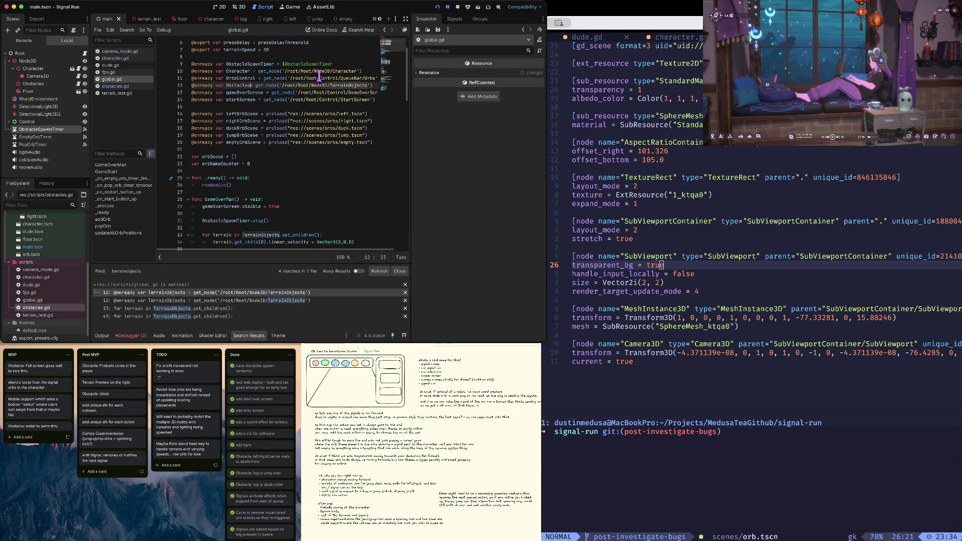
key("alt+Right")
key("alt+Right")
key("alt+Right")
key("alt+BackSpace")
type("Obs")
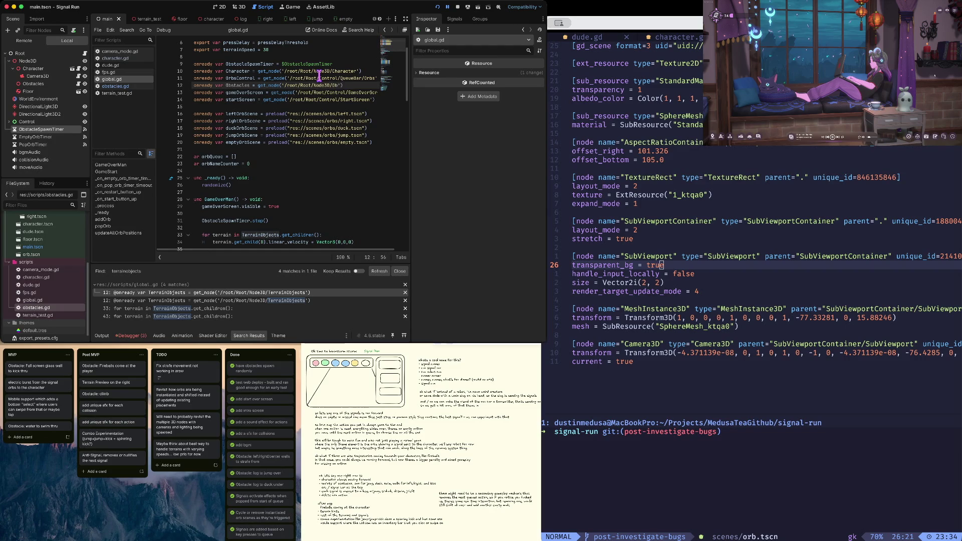
type("ta")
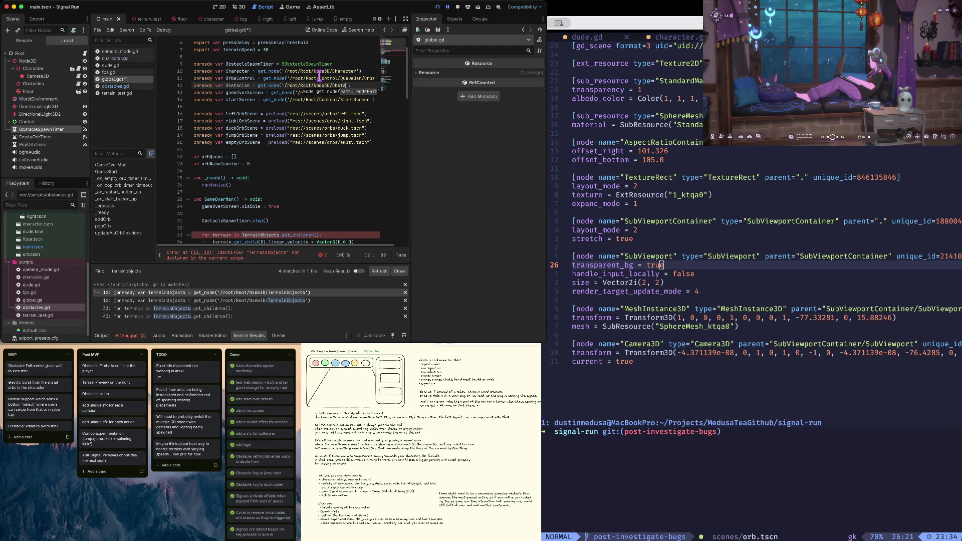
key("Home")
key("Right")
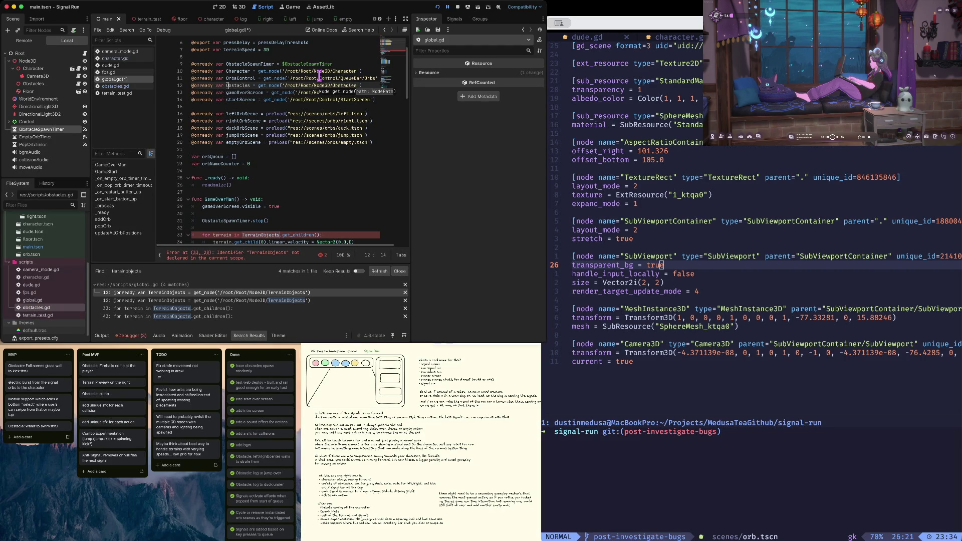
Make the first loop (lines 33–34) iterate over Obstacles with loop variable obstacle.
key("ctrl+f")
type("tera")
key("Escape")
key("Down")
key("Down")
key("Down")
key("Down")
key("Down")
key("Down")
key("alt+Right")
type("stacl")
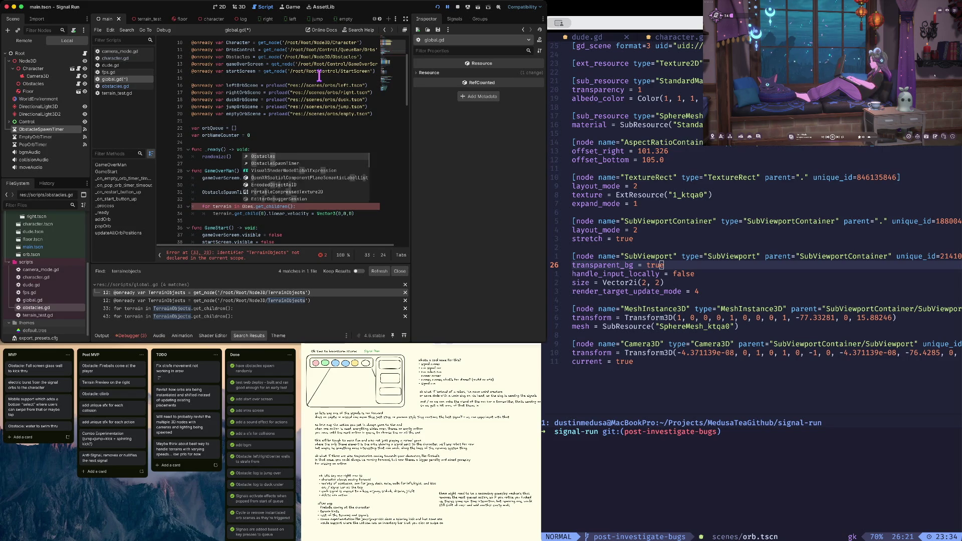
key("Return")
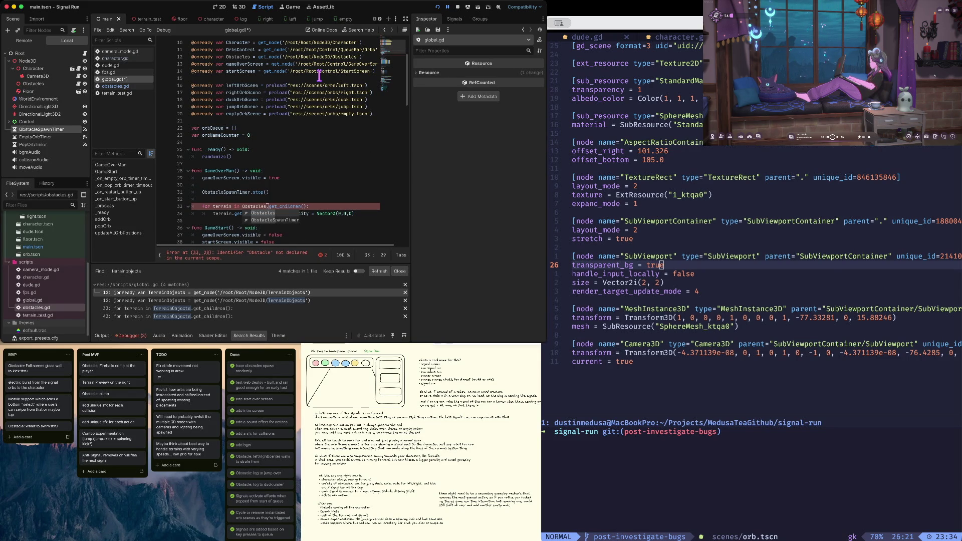
key("alt+Left")
key("alt+Left")
key("alt+Left")
key("alt+shift+Right")
type("obstacle")
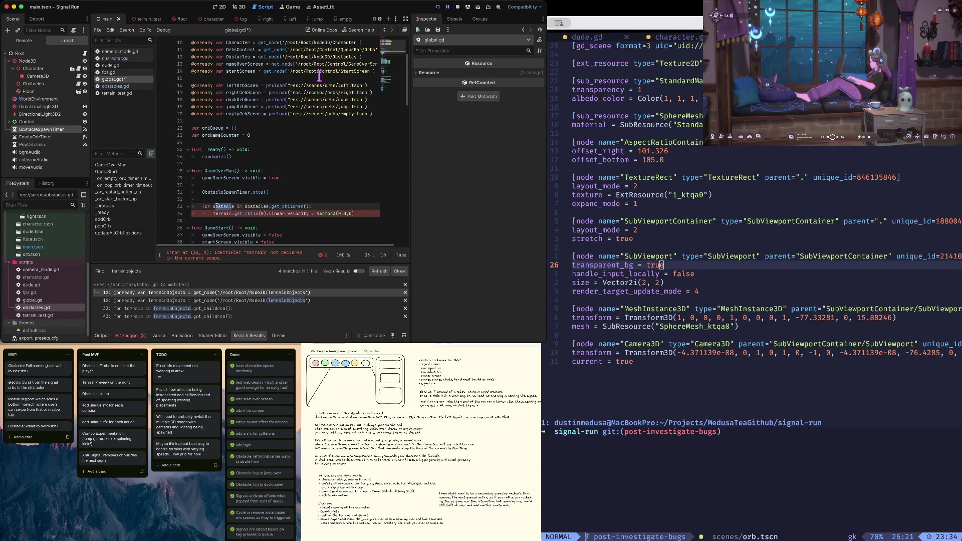
key("Down")
key("Right")
key("Right")
key("Right")
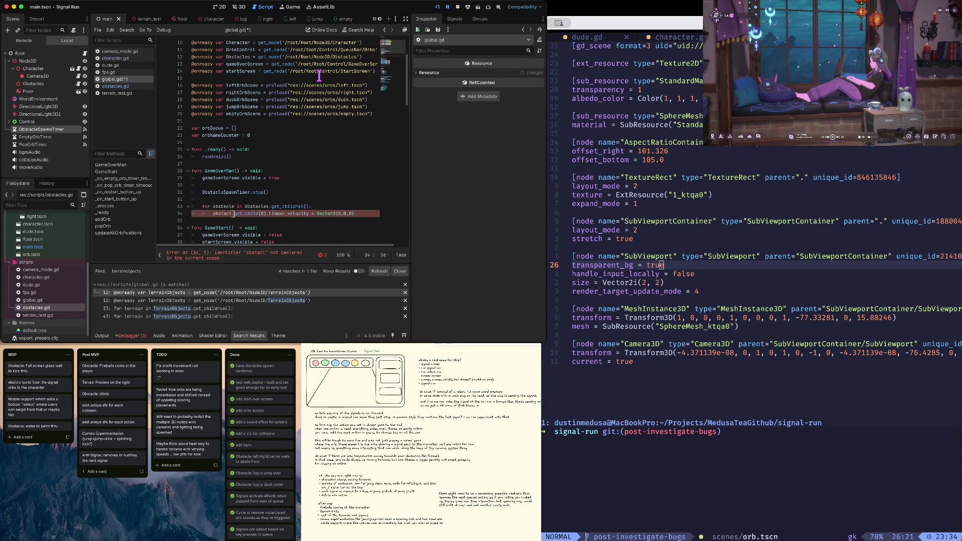
type("e.")
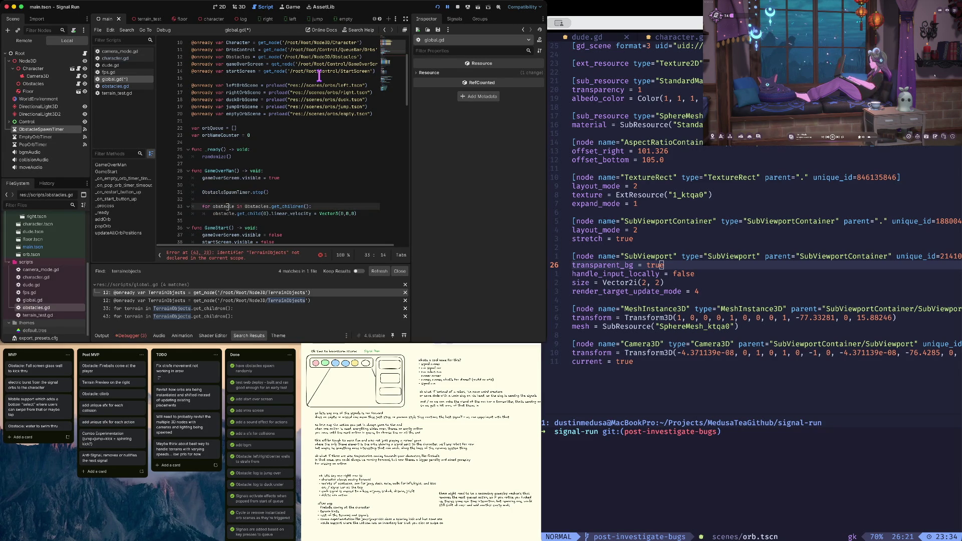
Change the loop on line 43 to iterate over Obstacles with loop variable obstacle.
key("ctrl+f")
type("te")
key("Escape")
key("alt+Right")
key("alt+Right")
key("Right")
key("shift+alt+Right")
key("BackSpace")
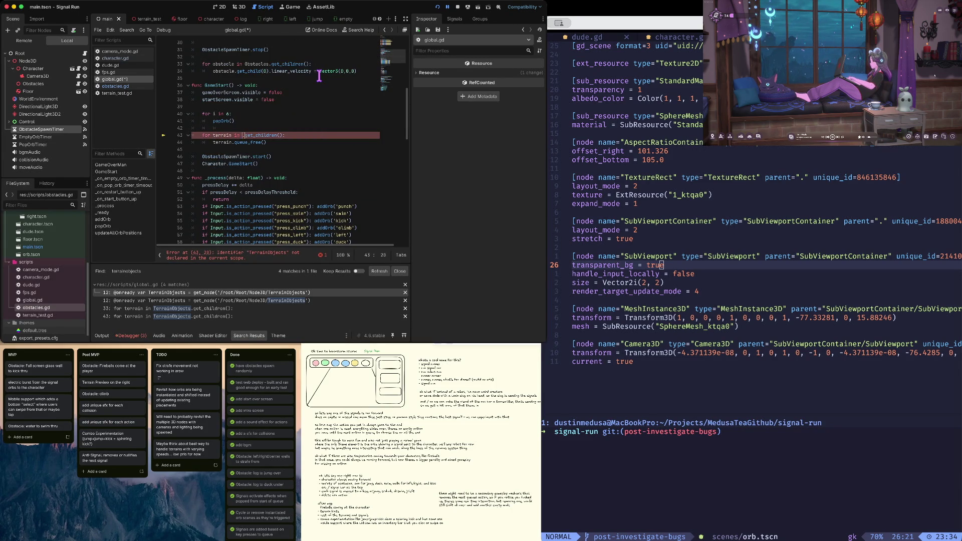
type("b")
key("Return")
key("alt+Left")
key("alt+Left")
key("alt+Left")
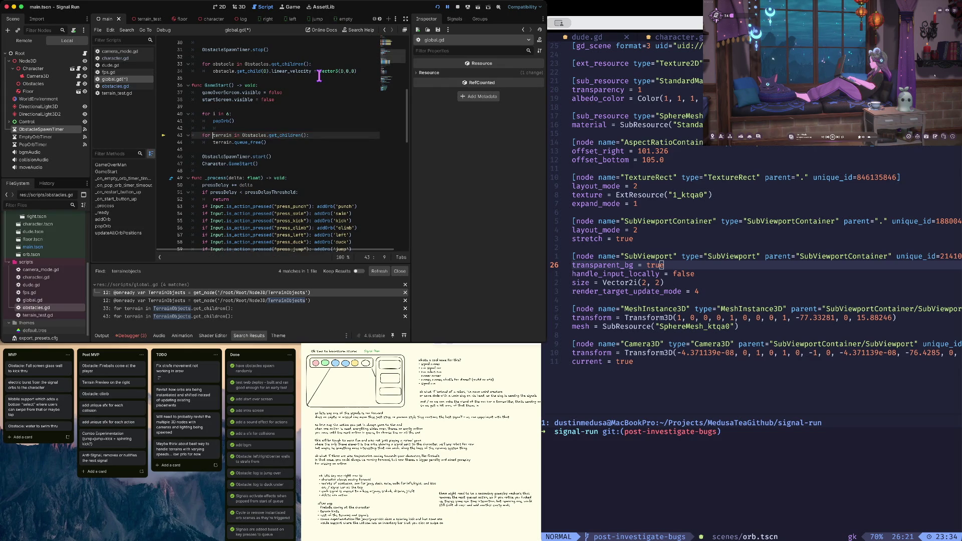
key("alt+BackSpace")
type("ob")
key("Return")
type("n")
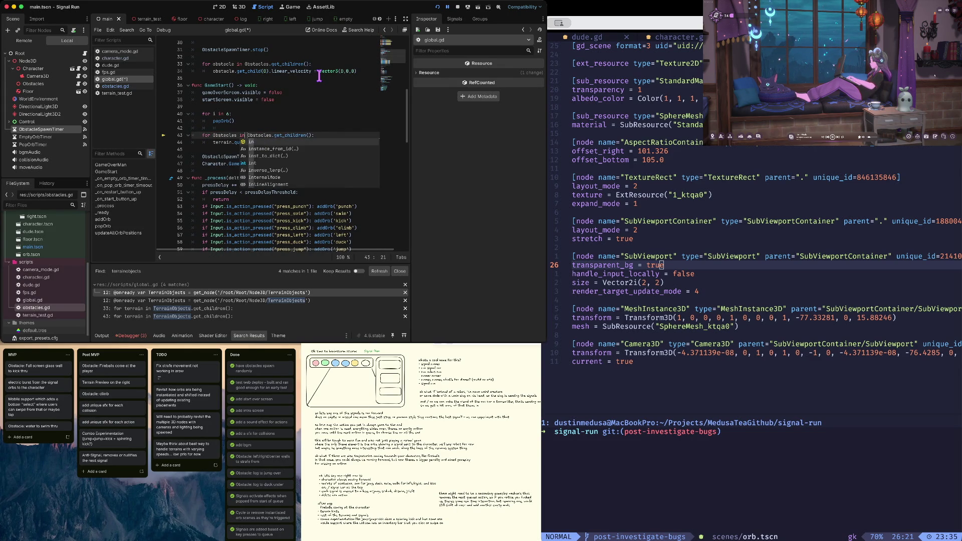
key("alt+Left")
key("alt+Left")
type("o")
Replace the terrain reference on line 44 with obstacle.
key("Escape")
key("Down")
type("obst")
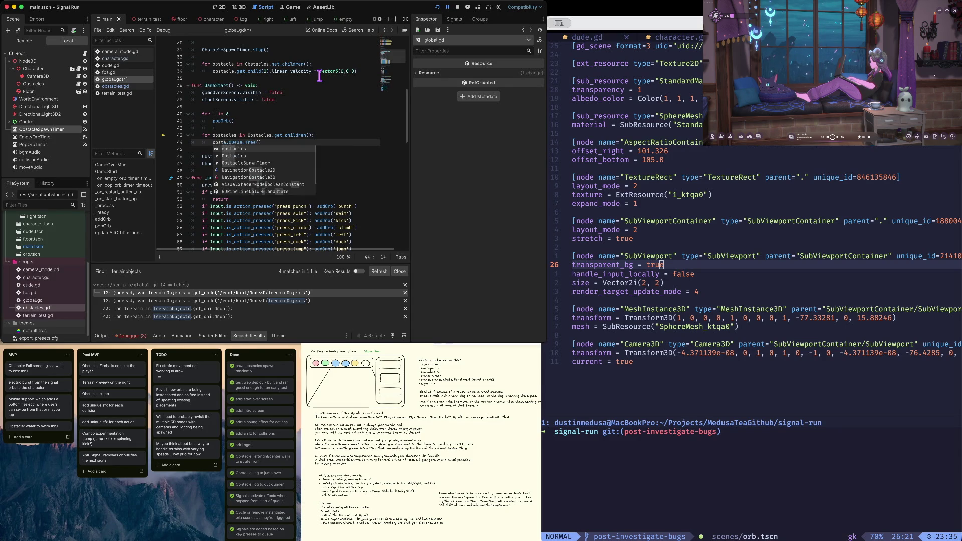
key("Return")
key("Up")
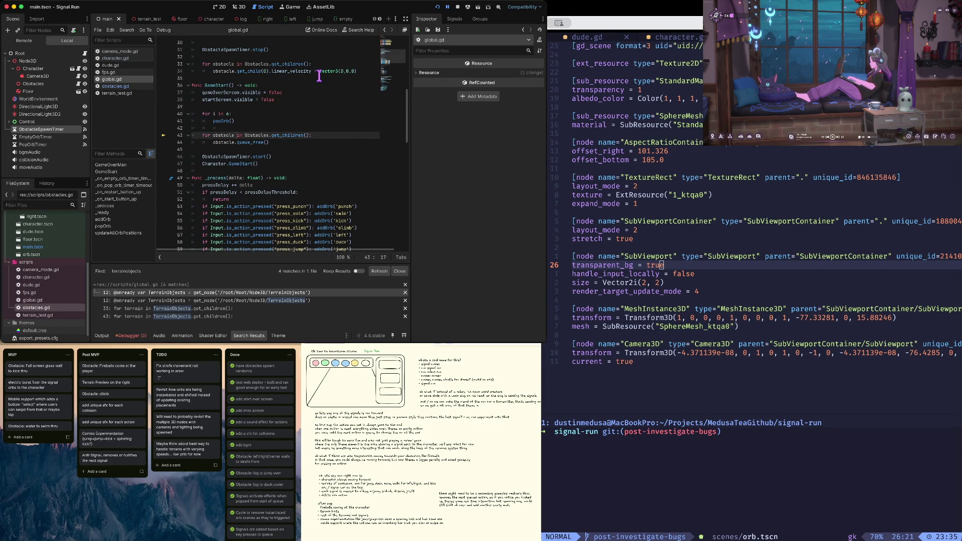
Verify no terrain references remain via script and project-wide searches, then run the game.
key("super+f")
type("terrain")
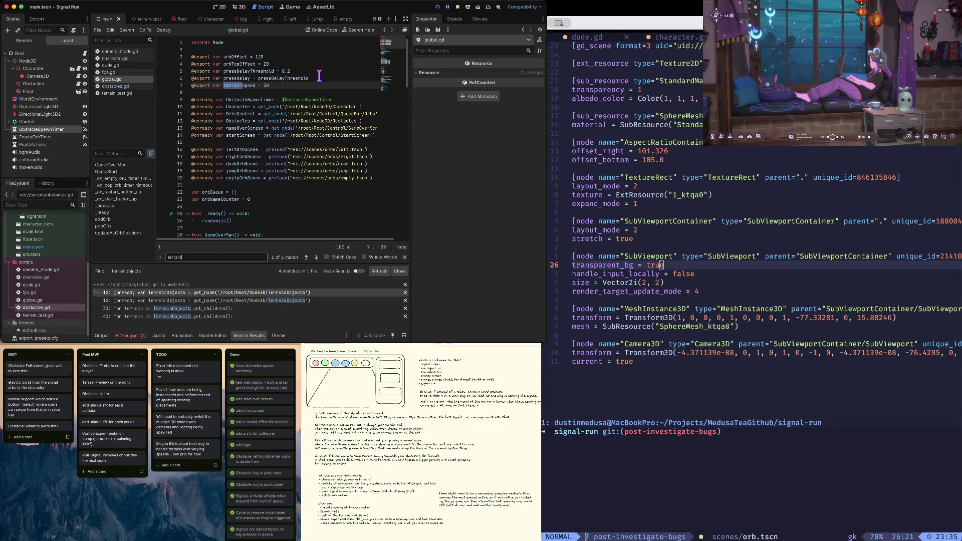
key("Escape")
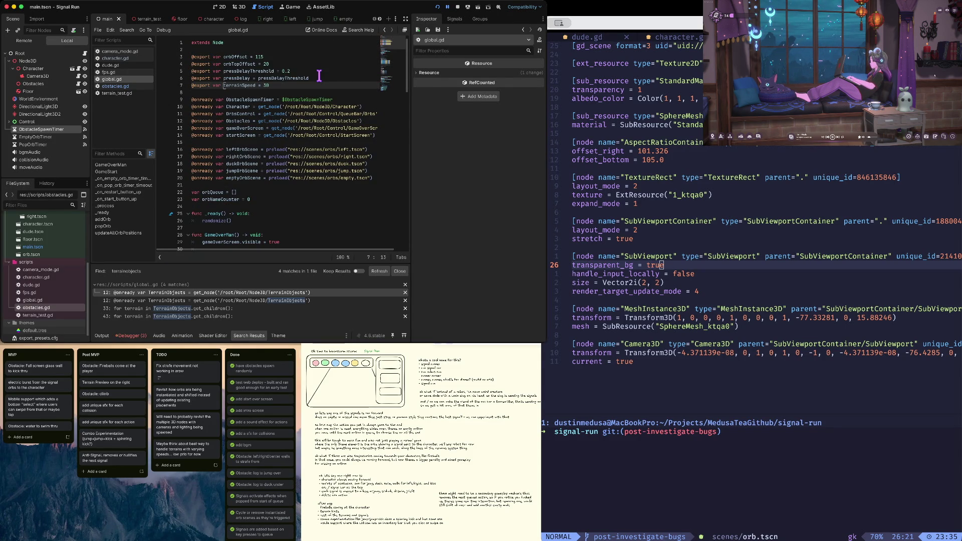
key("super+shift+f")
key("BackSpace")
key("BackSpace")
type("ter")
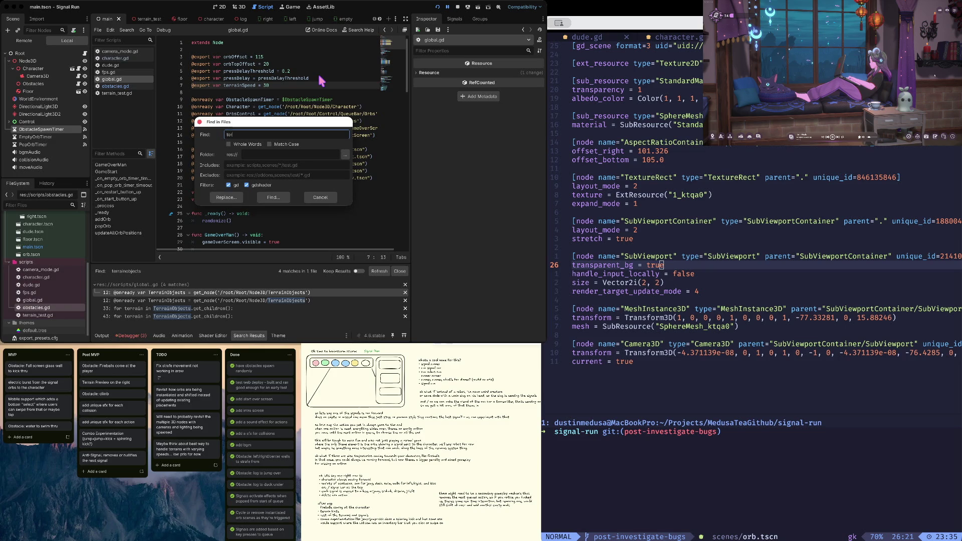
type("b")
key("Return")
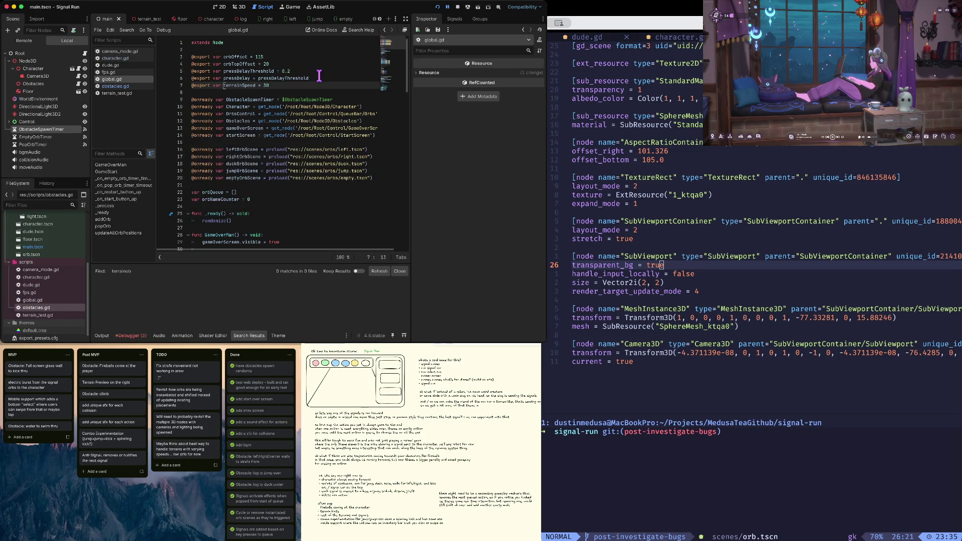
key("super+shift+f")
type("terrain")
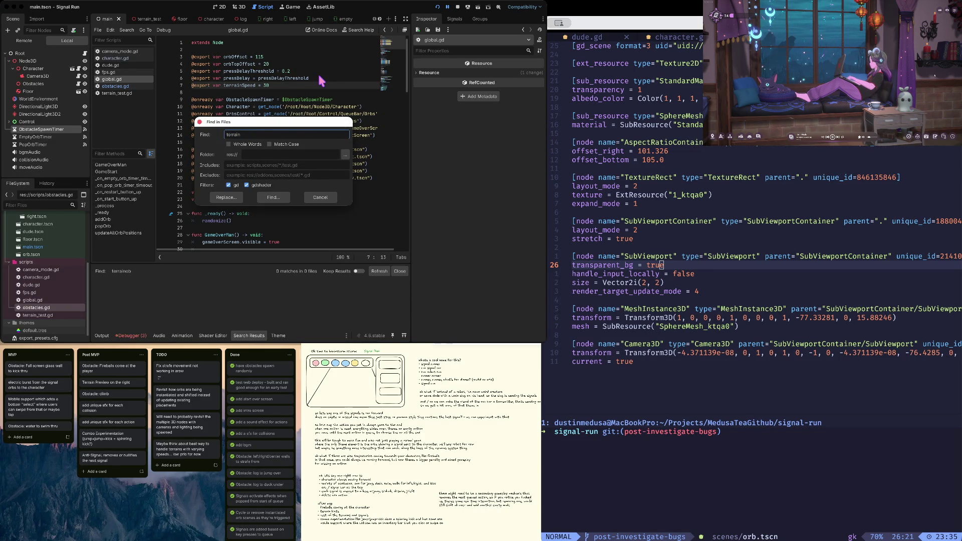
key("Escape")
left_click(319, 107)
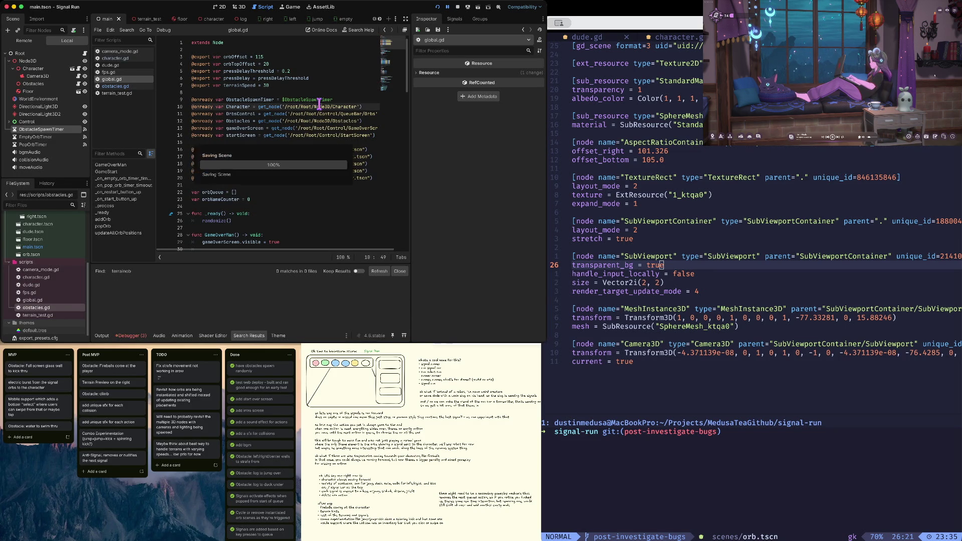
scroll(326, 96, "down", 2)
key("super+b")
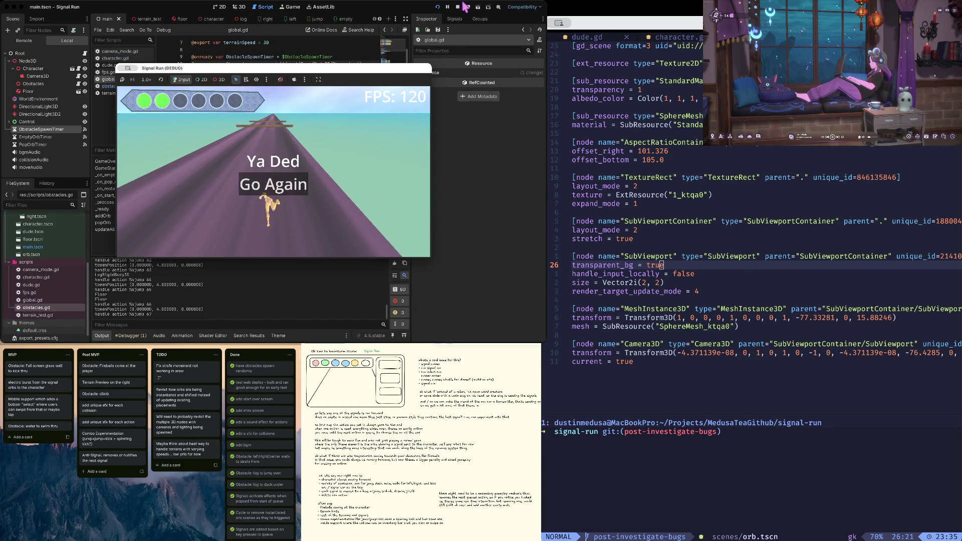
Restart after the game over and play a run, ducking and jumping past obstacles.
left_click(278, 178)
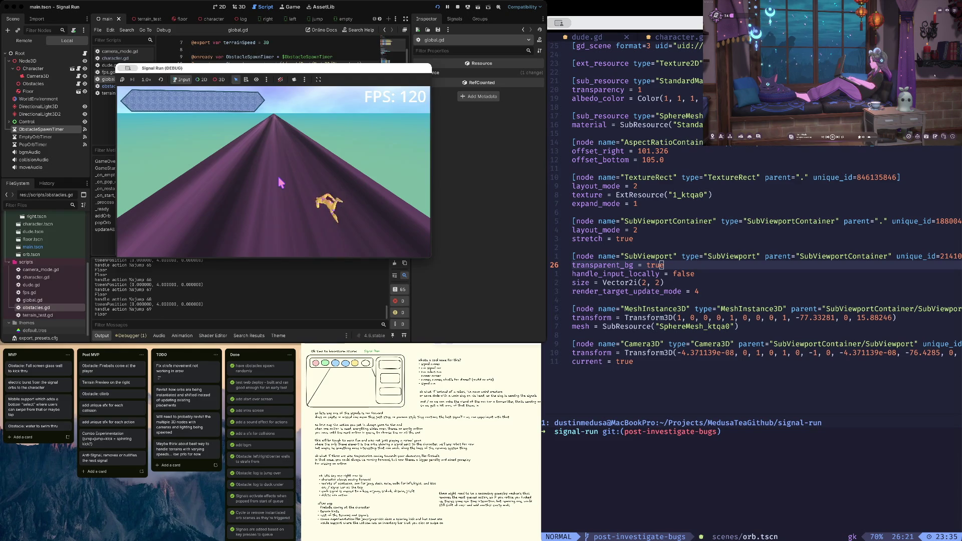
key("Down")
key("Up")
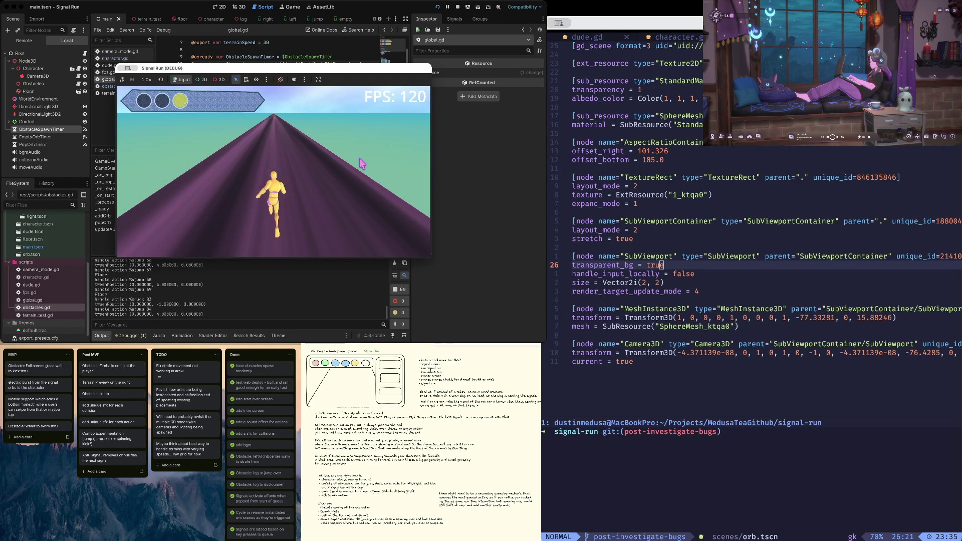
key("Down")
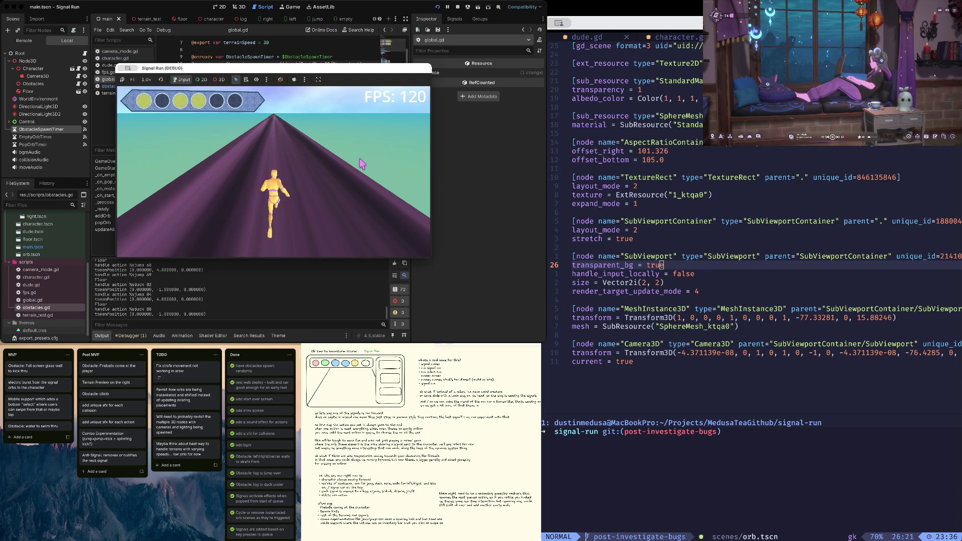
key("Down")
key("Down")
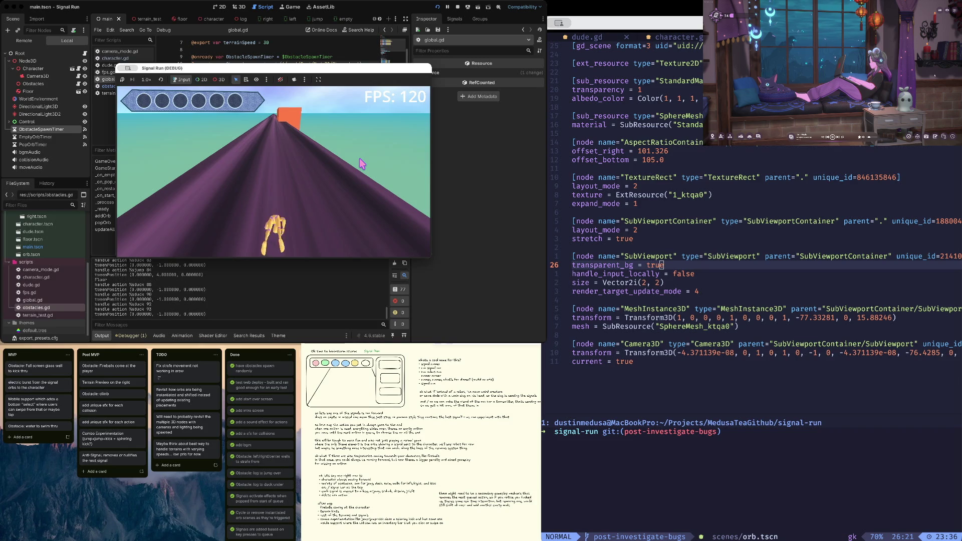
key("Down")
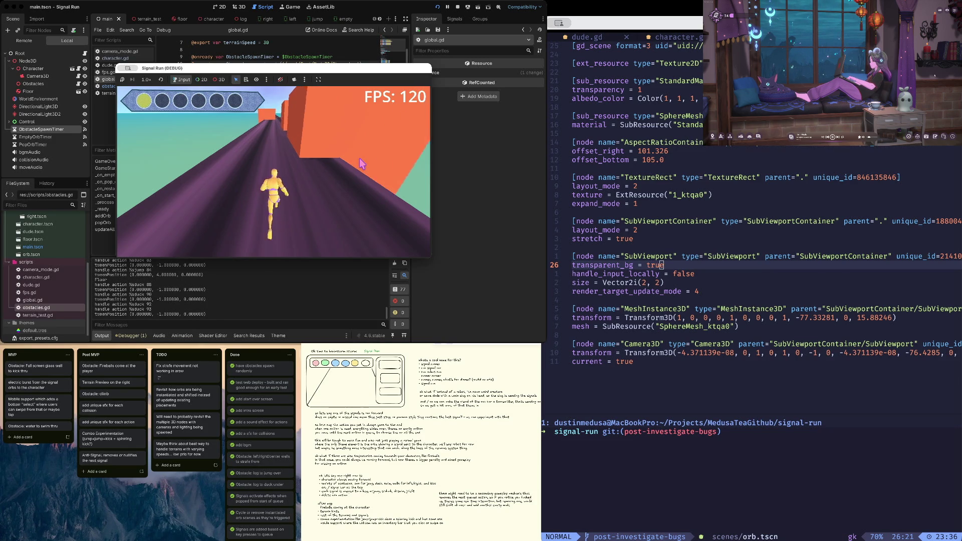
key("Down")
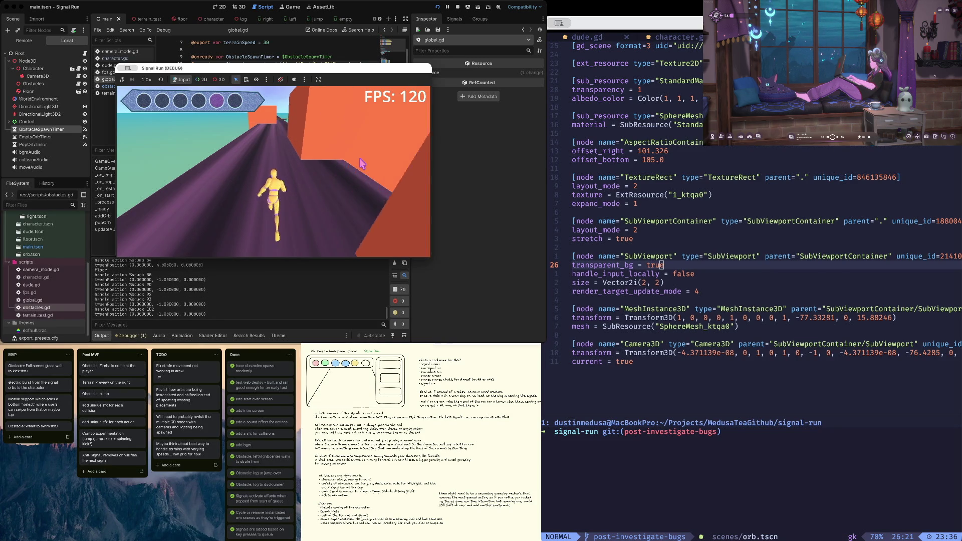
key("Right")
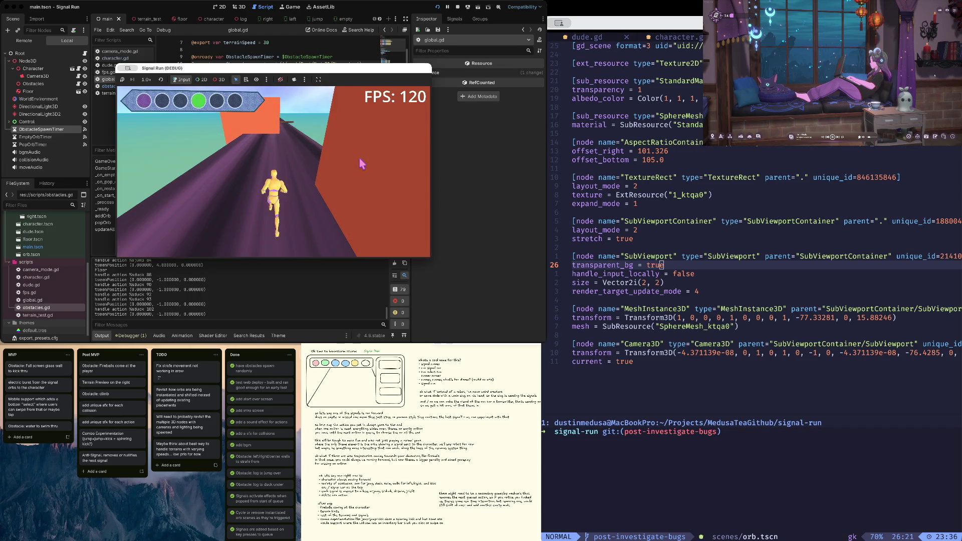
Restart after hitting the wall and play another run, moving right and jumping obstacles.
left_click(304, 191)
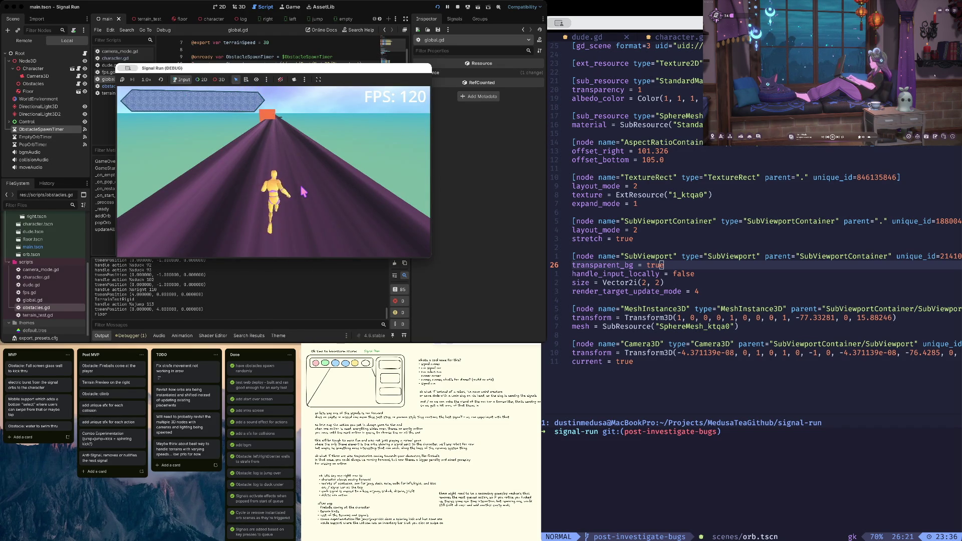
key("Right")
key("Right")
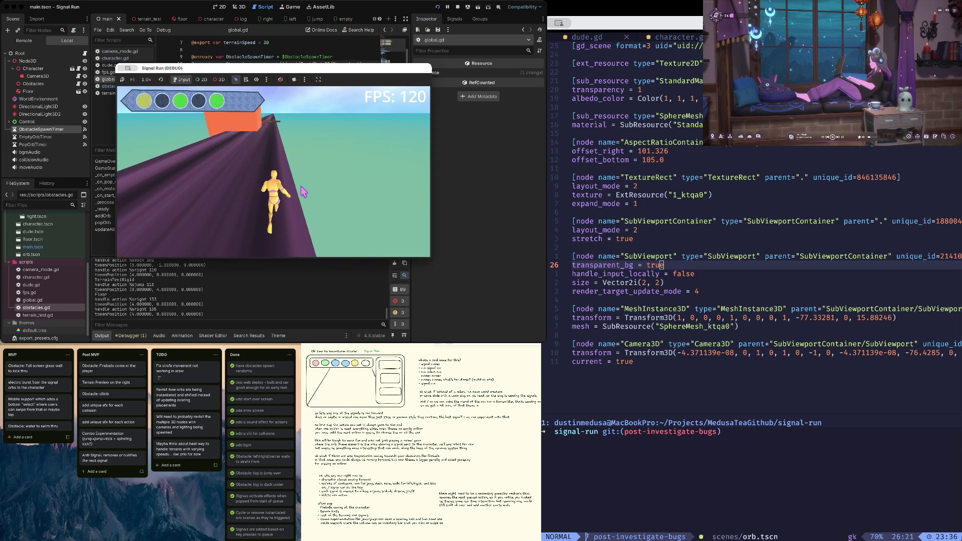
key("Down")
key("Up")
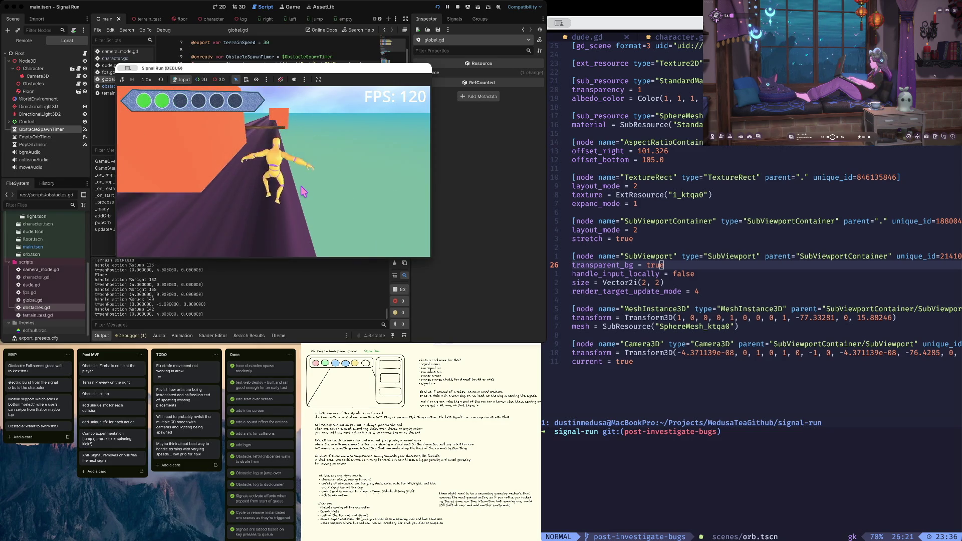
key("Up")
key("Up")
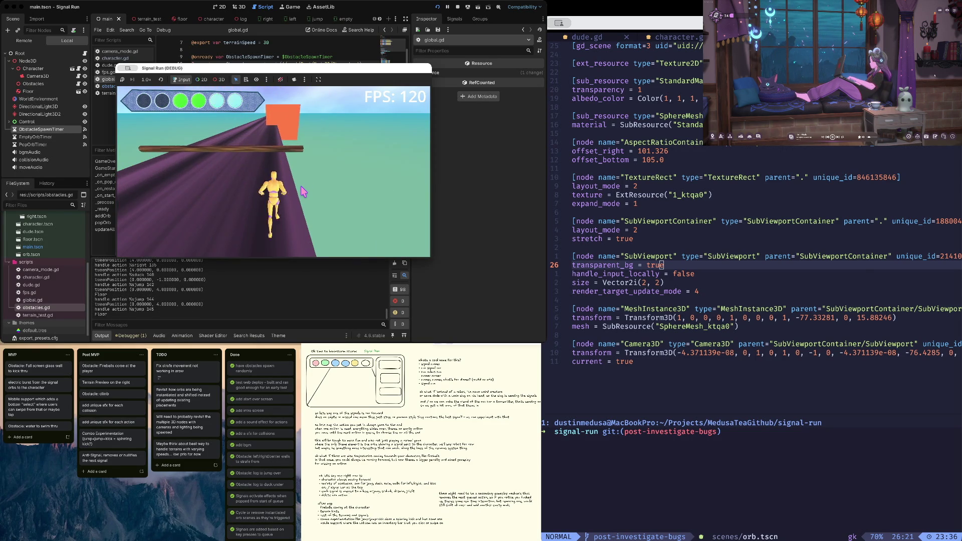
key("Up")
Start a new run, switching lanes, ducking and jumping, and try ducking past the log.
left_click(303, 189)
key("Up")
key("Left")
key("Left")
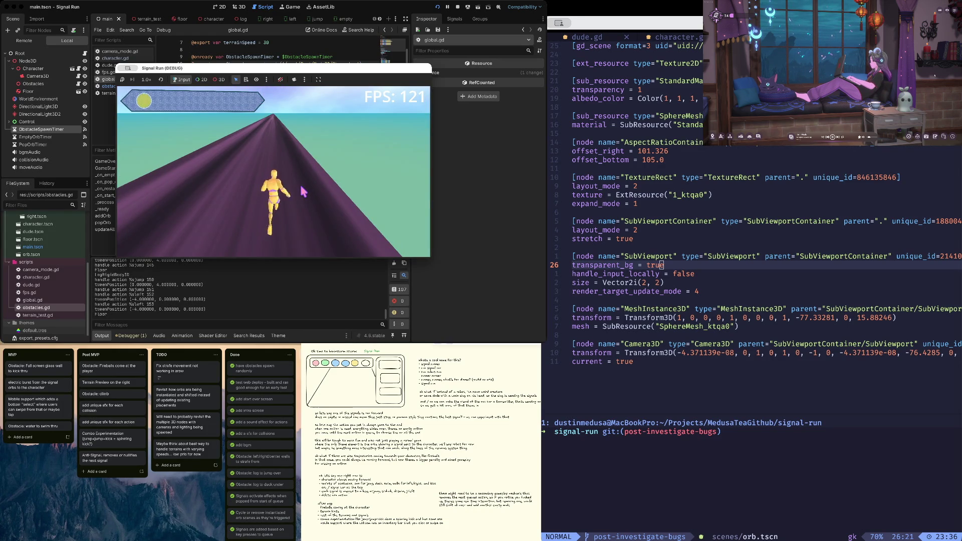
key("Down")
key("Down")
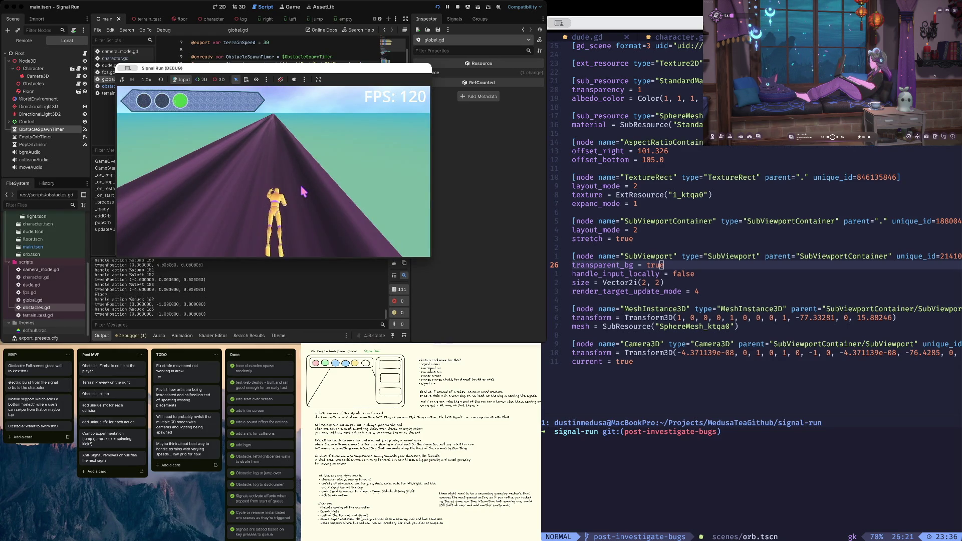
key("Up")
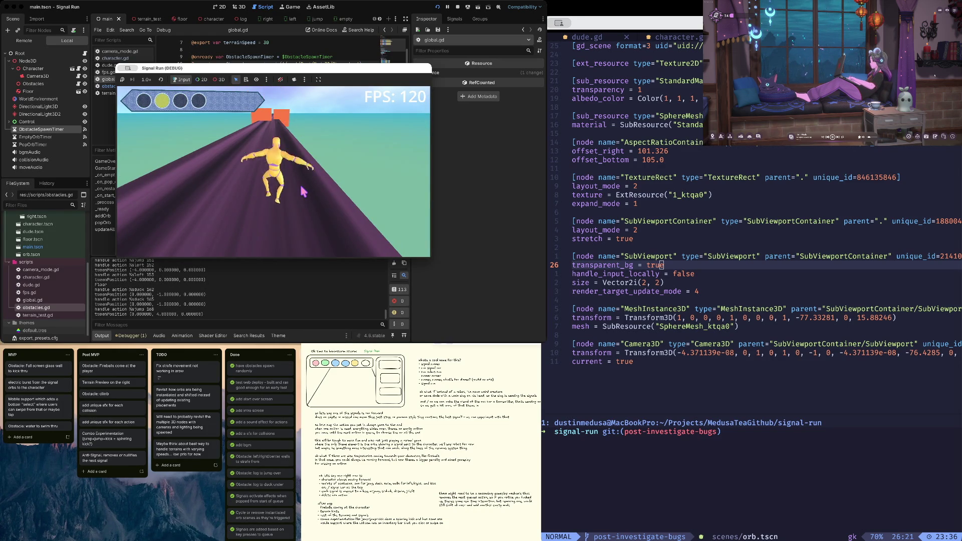
key("Down")
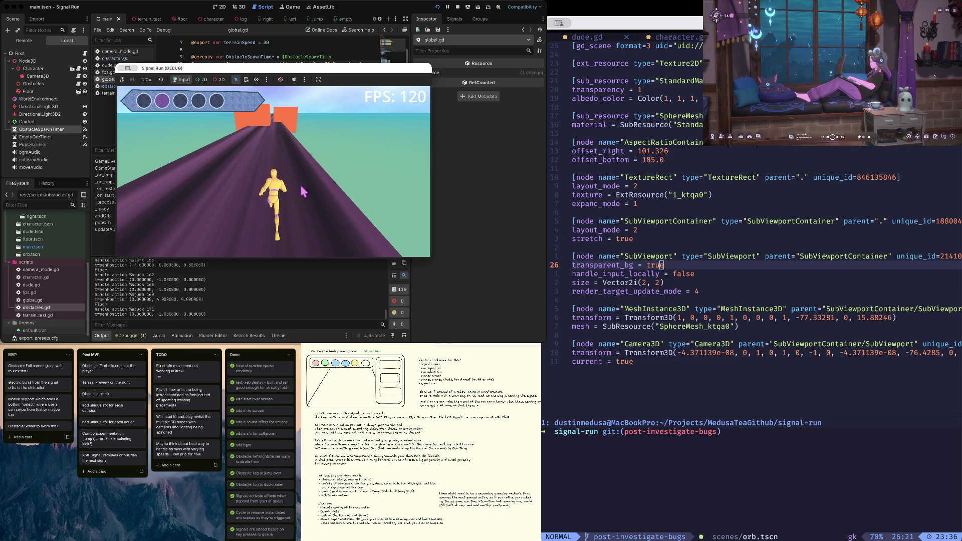
key("Right")
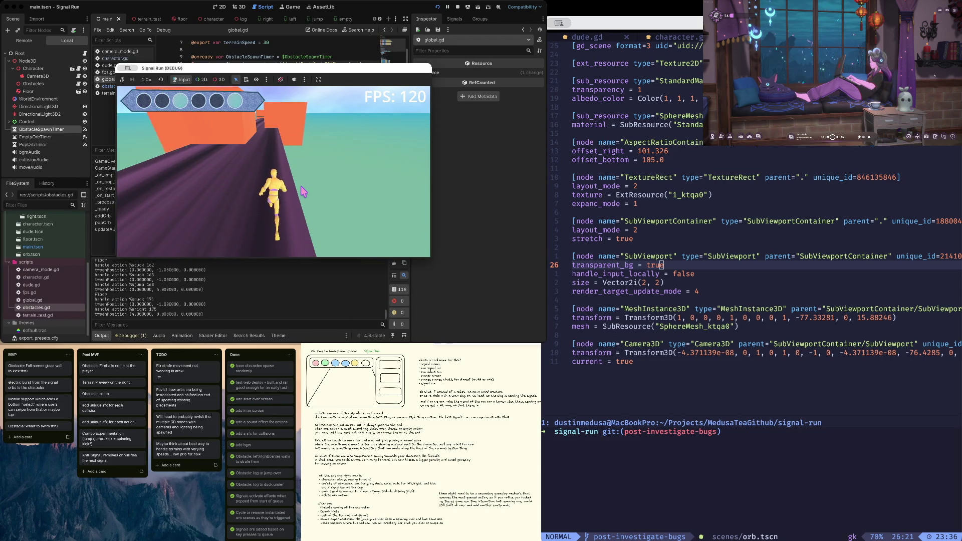
key("Left")
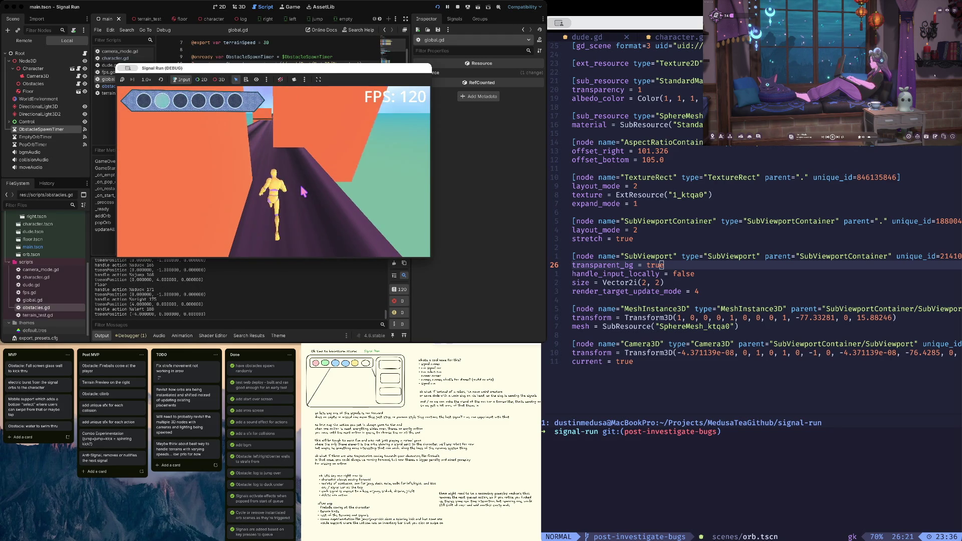
key("Left")
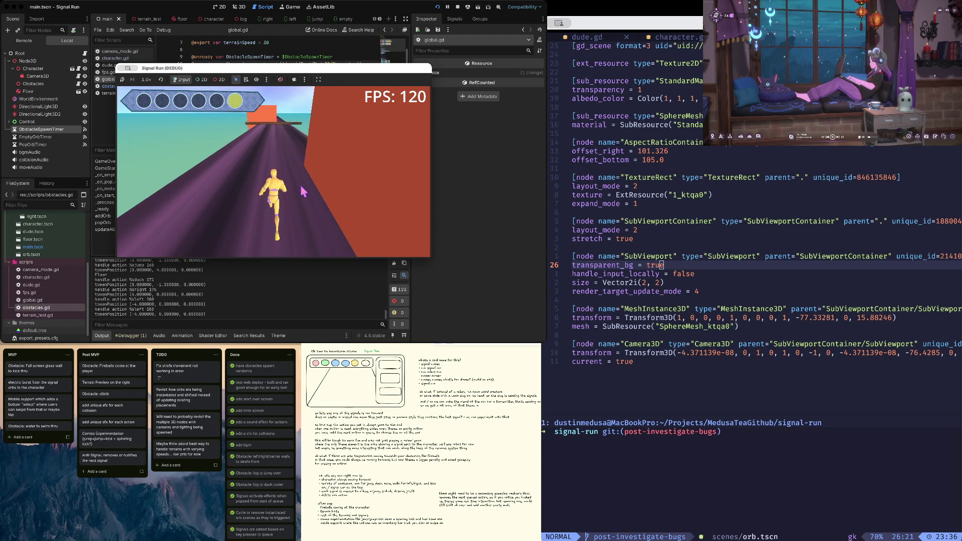
key("Down")
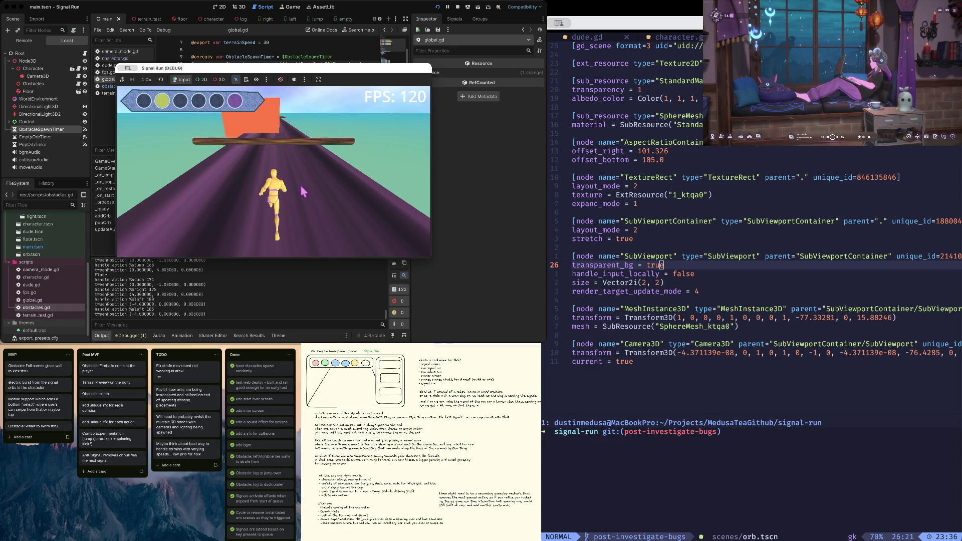
Restart once more, play a short run, then stop the running game.
left_click(302, 187)
key("Right")
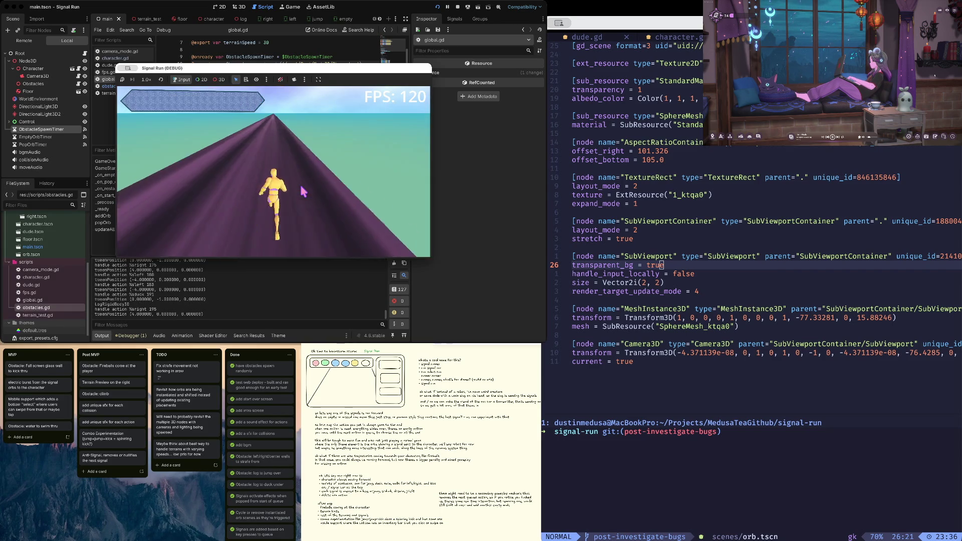
key("Down")
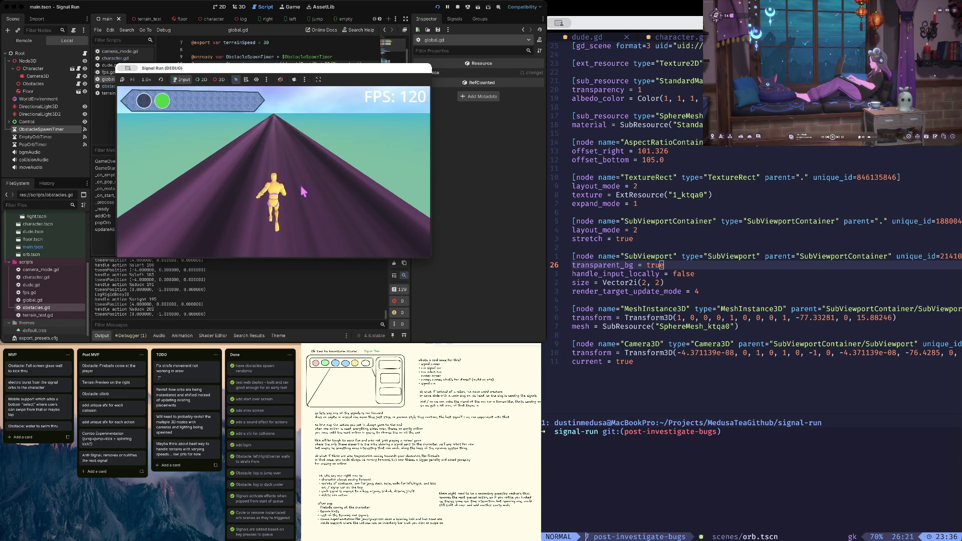
key("Up")
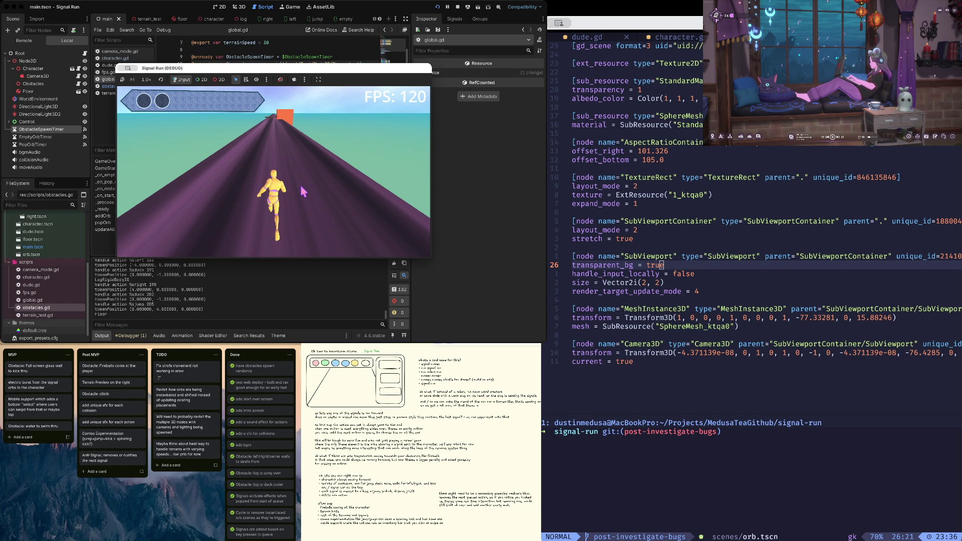
left_click(457, 7)
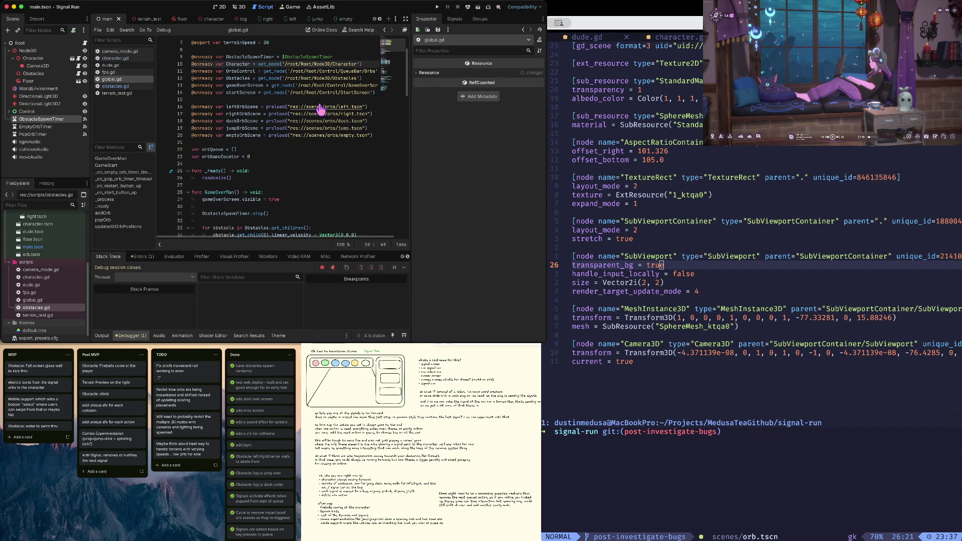
Expand the dude.tscn invalid-UID load error in the Debugger's Errors list, then open dude.gd.
left_click(140, 256)
double_click(159, 279)
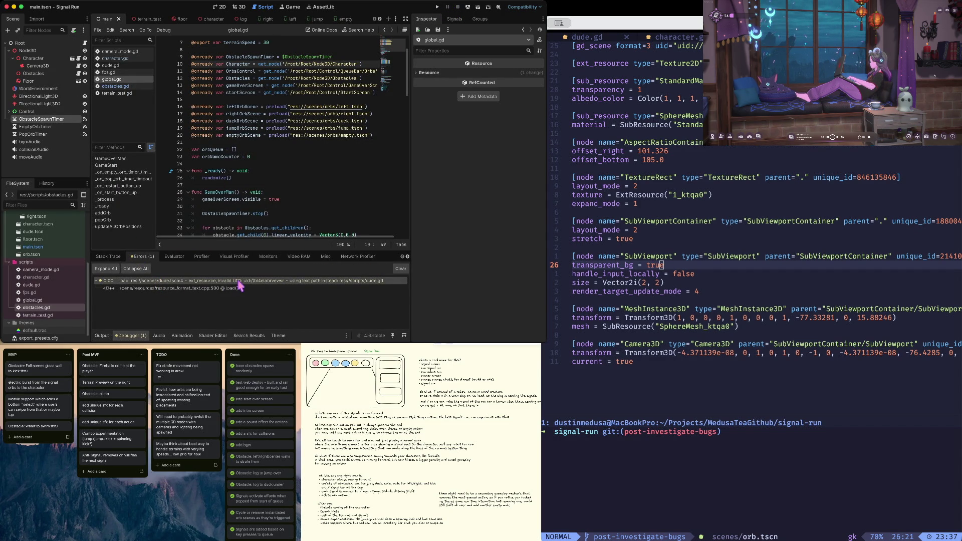
double_click(229, 283)
double_click(232, 279)
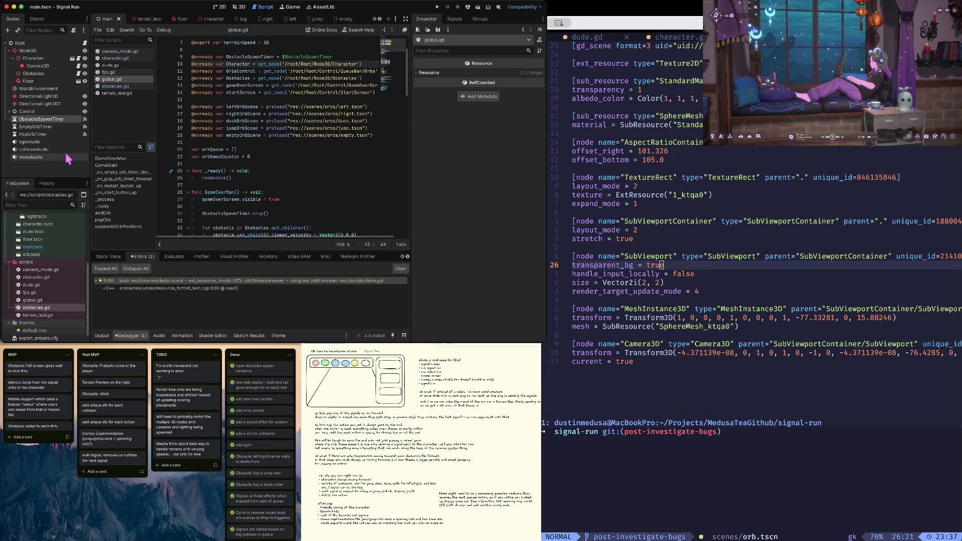
left_click(39, 285)
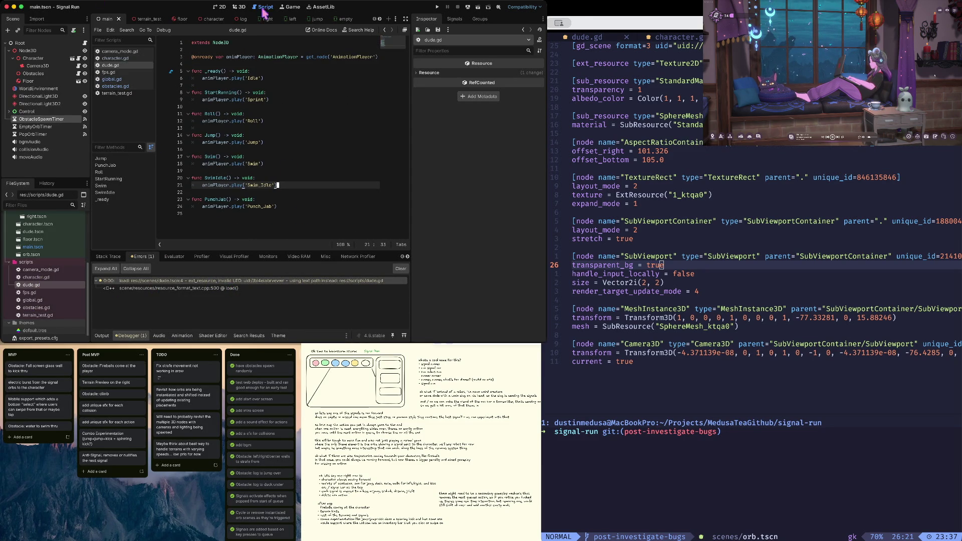
scroll(42, 269, "up", 5)
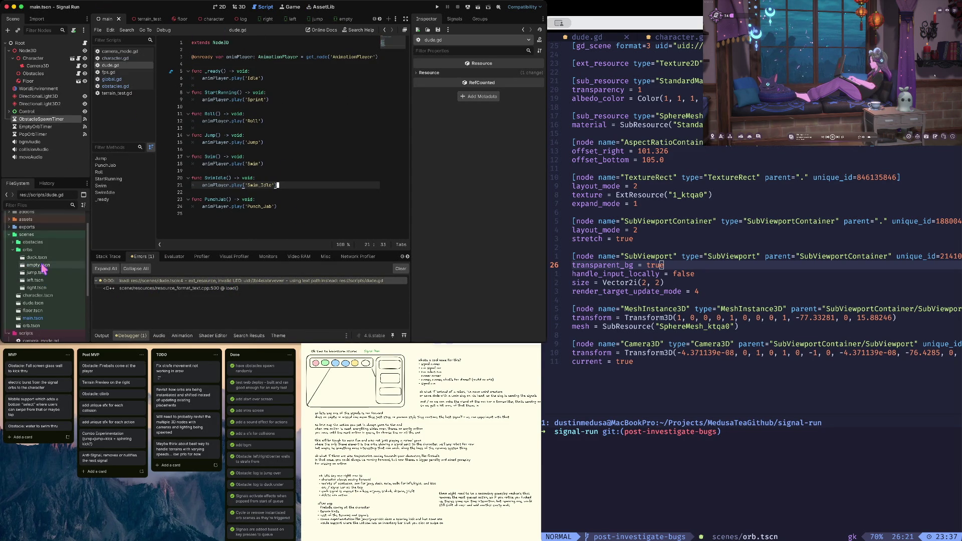
Open dude.tscn and inspect its AnimationPlayer, the error list and the Dude root's script.
double_click(42, 303)
left_click(34, 73)
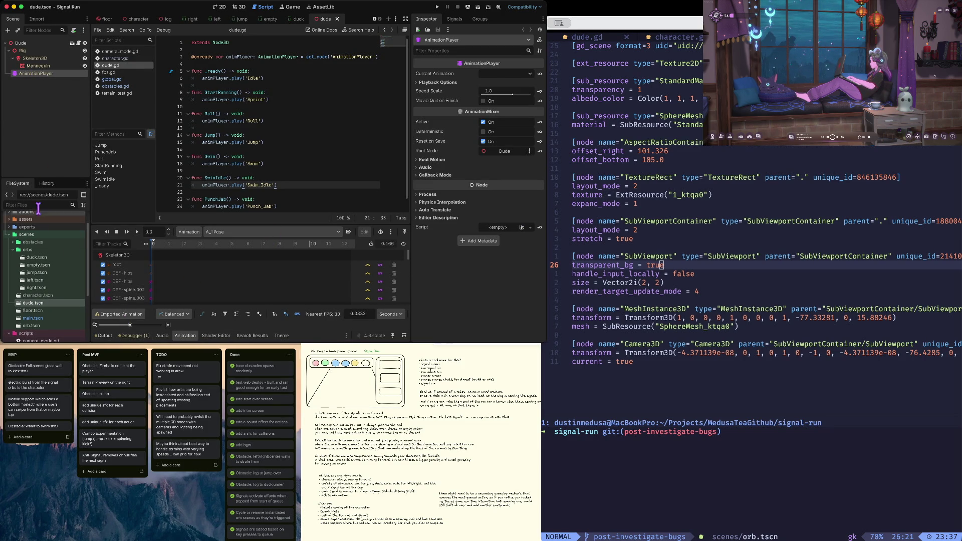
left_click(135, 336)
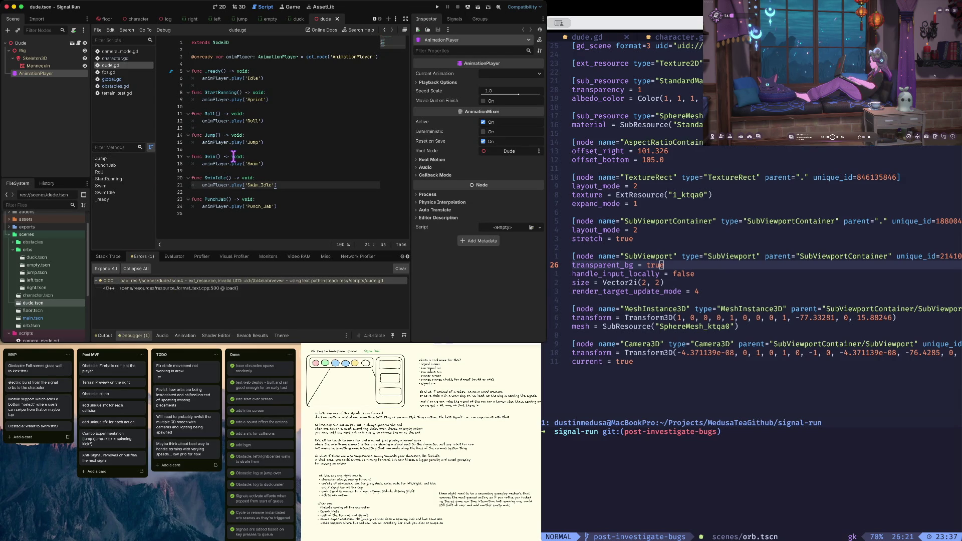
left_click(34, 45)
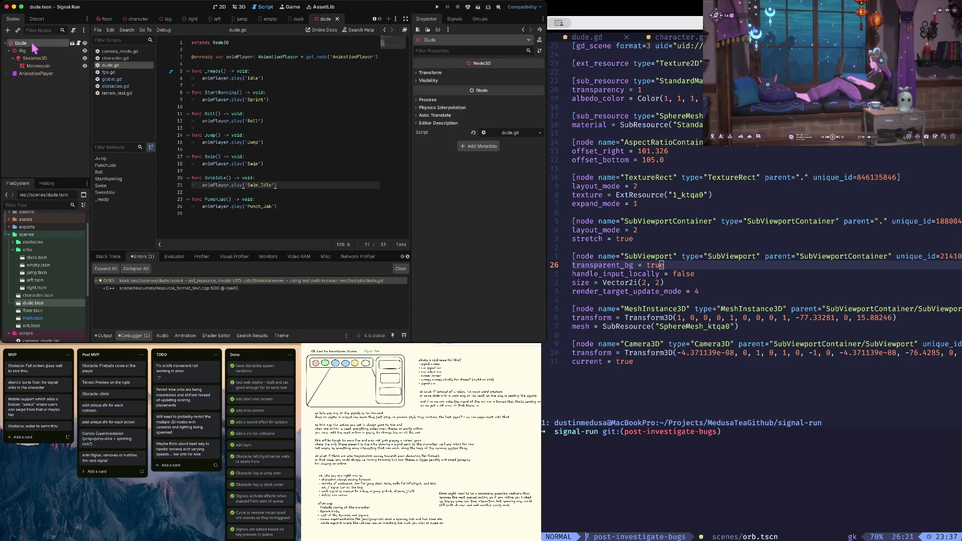
left_click(78, 44)
Open the imported AnimationLibrary_Godot_Standard scene anyway, return to dude.tscn, and right-click the load error.
left_click(72, 43)
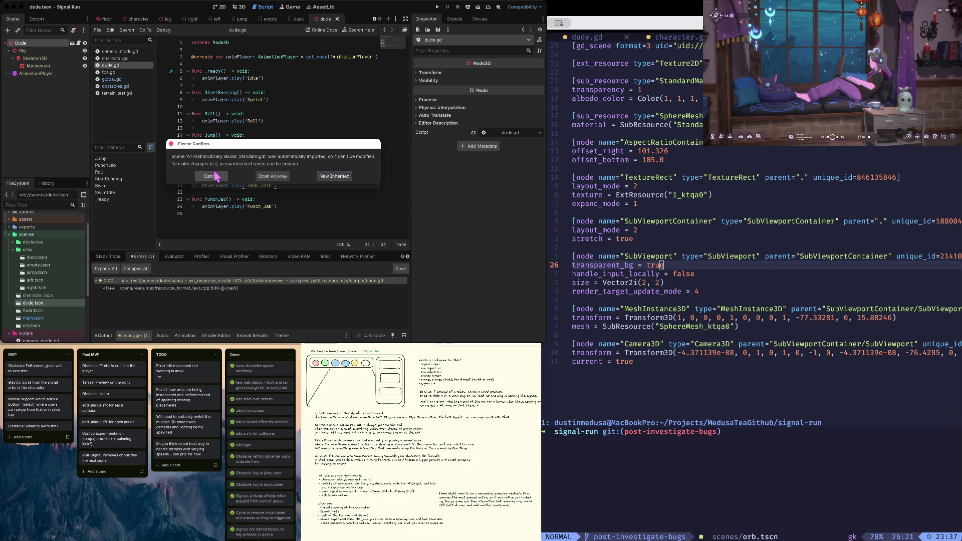
left_click(267, 178)
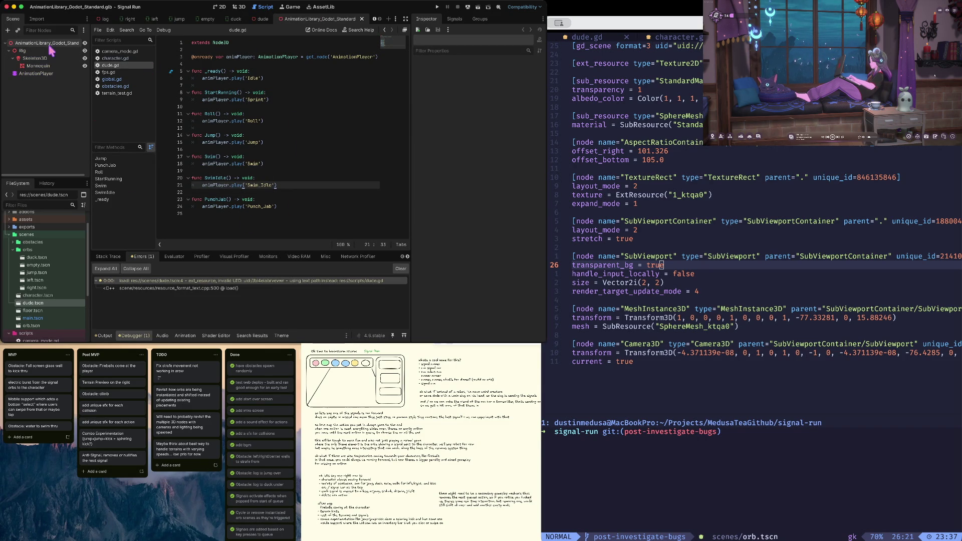
scroll(15, 200, "down", 2)
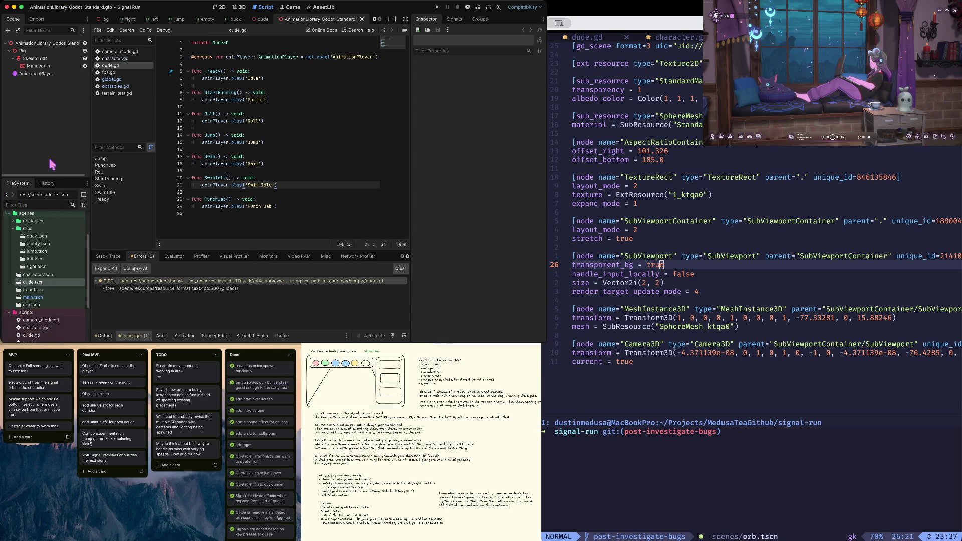
double_click(33, 283)
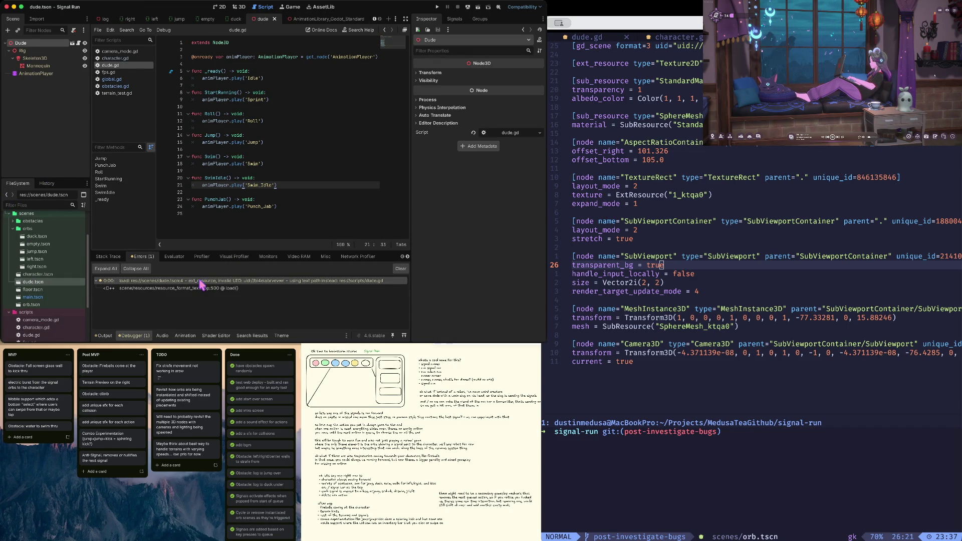
right_click(258, 281)
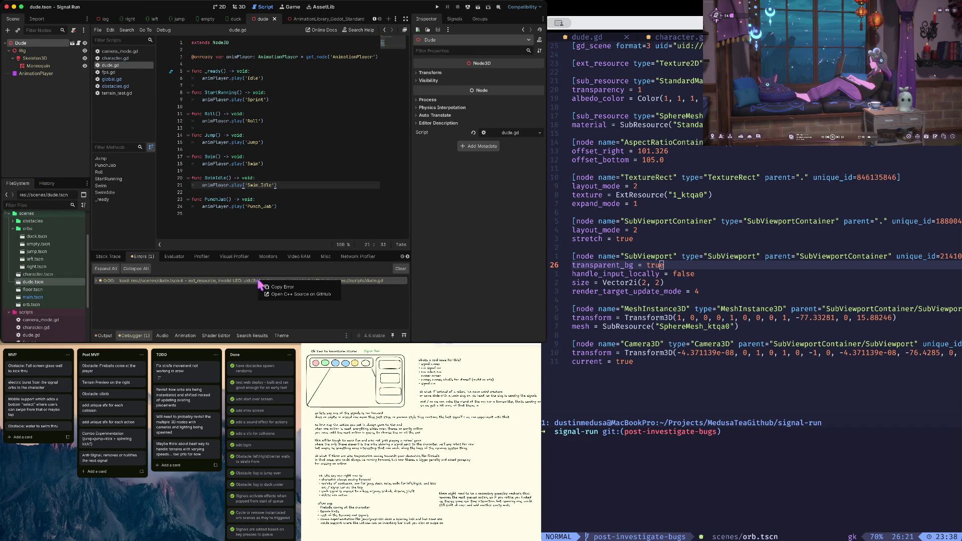
left_click(274, 288)
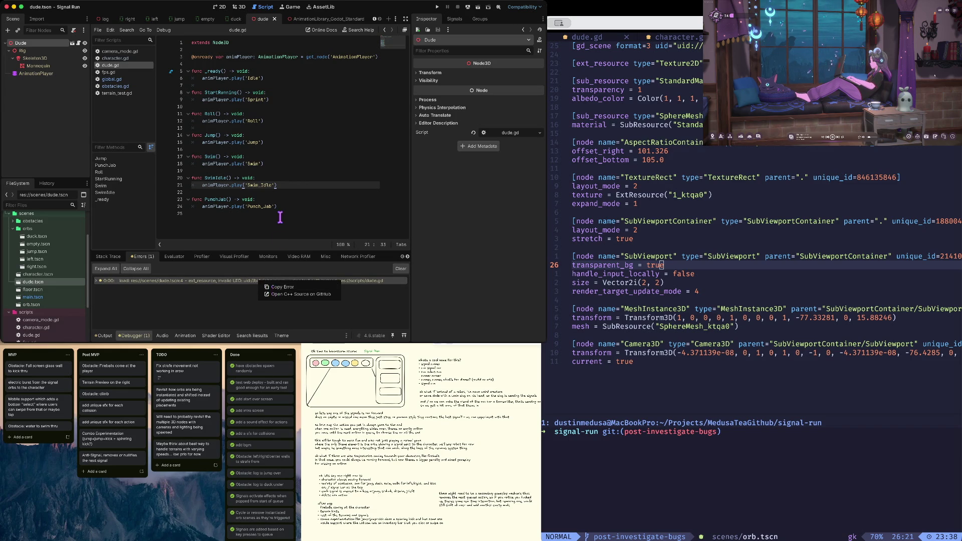
key("super+Tab")
key("k")
key("k")
key("k")
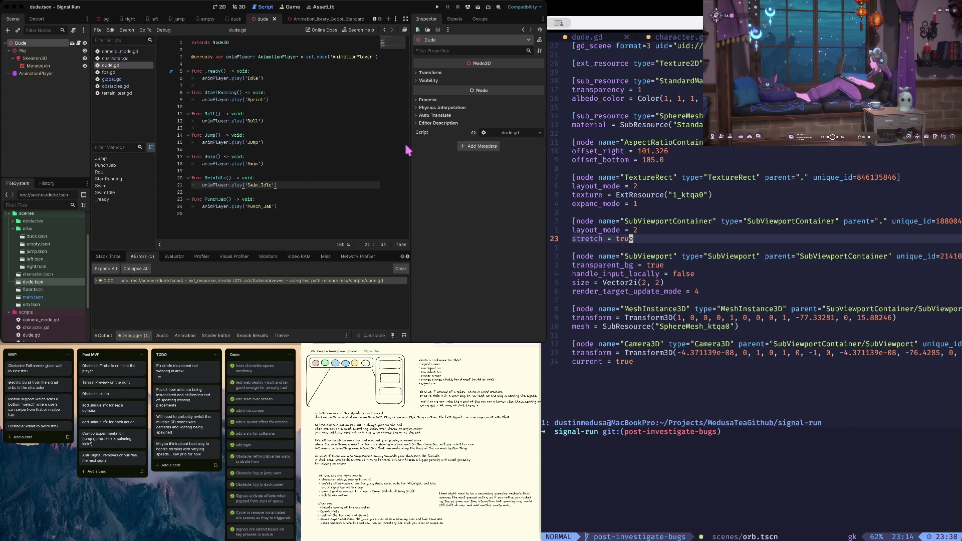
key("space")
type("sgbj4")
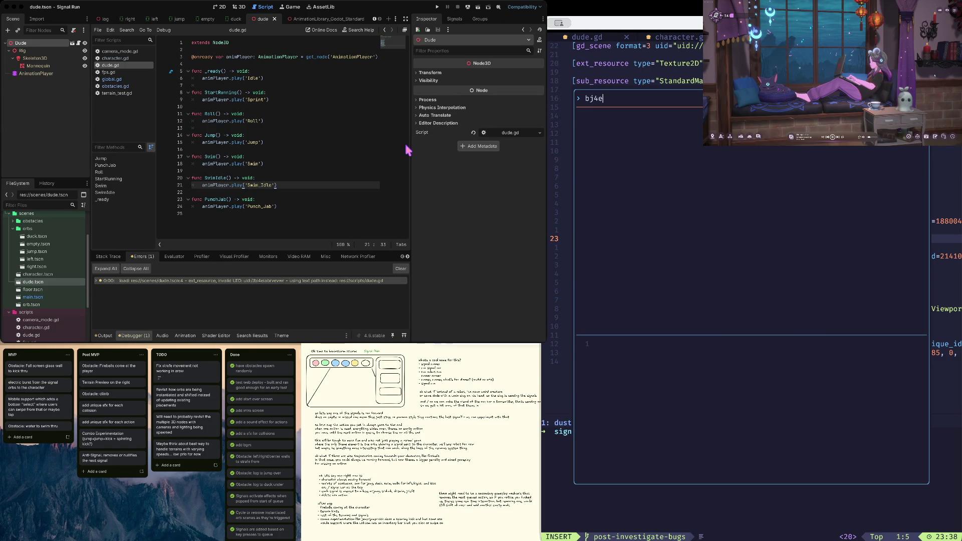
key("BackSpace")
key("BackSpace")
type("i")
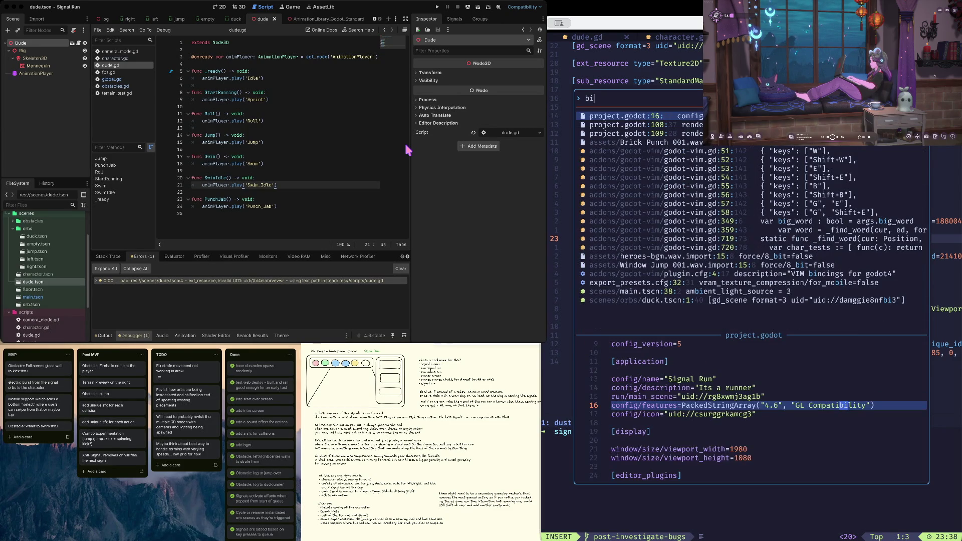
type("r")
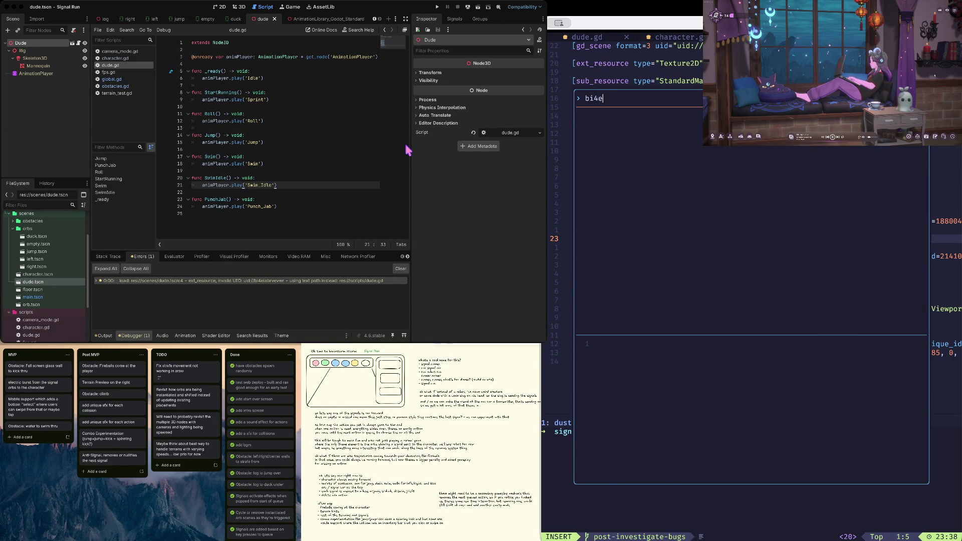
key("Escape")
left_click(234, 206)
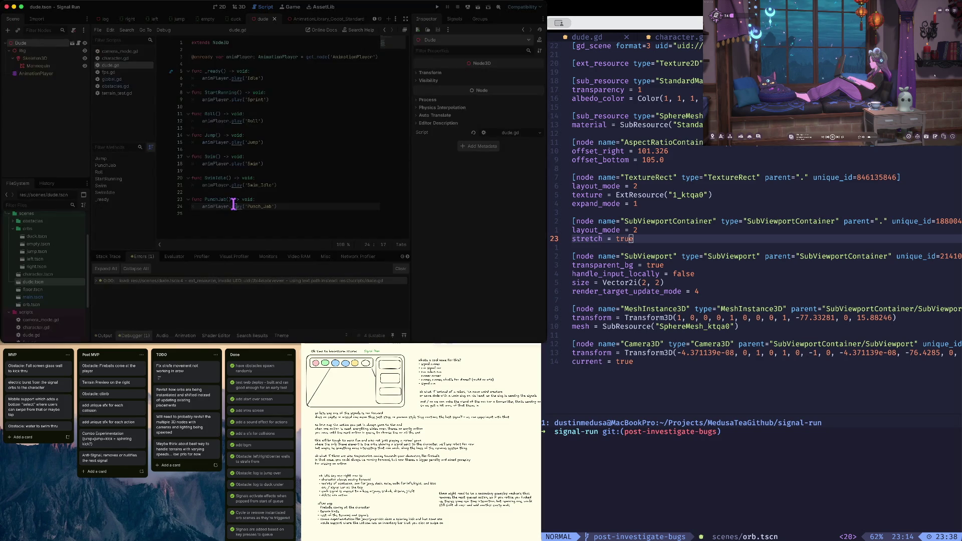
key("super+q")
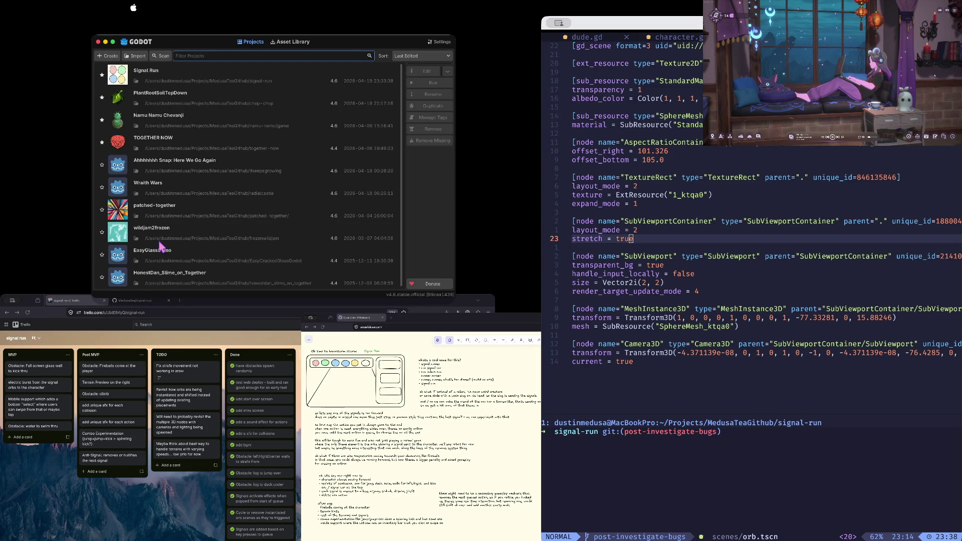
Reopen Signal Run from the Project Manager, cancel the inherited-scene prompt, and run the game.
double_click(210, 71)
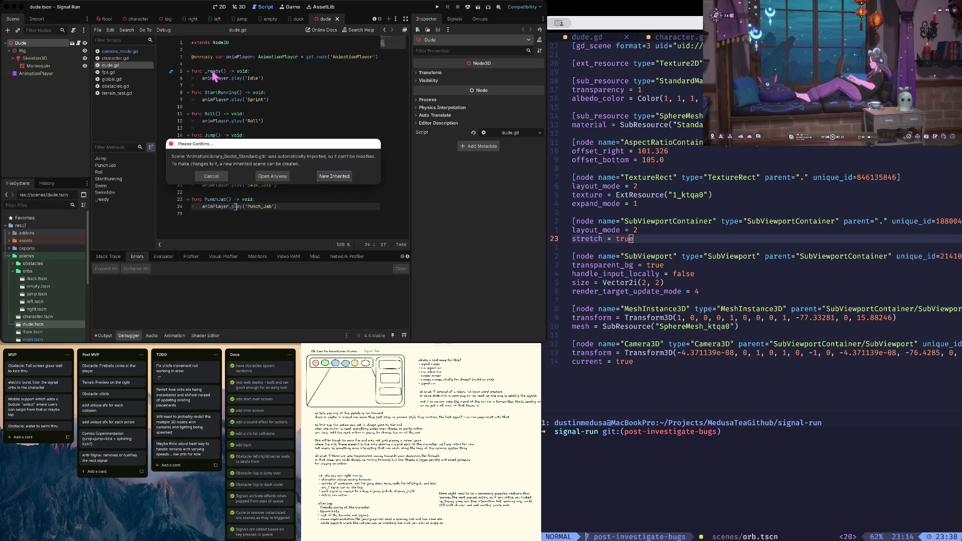
left_click(209, 176)
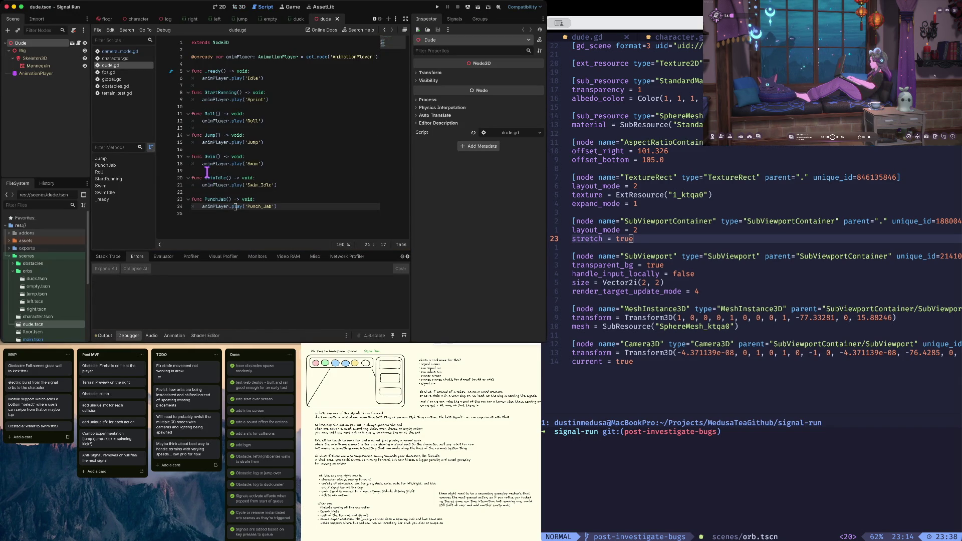
key("super+b")
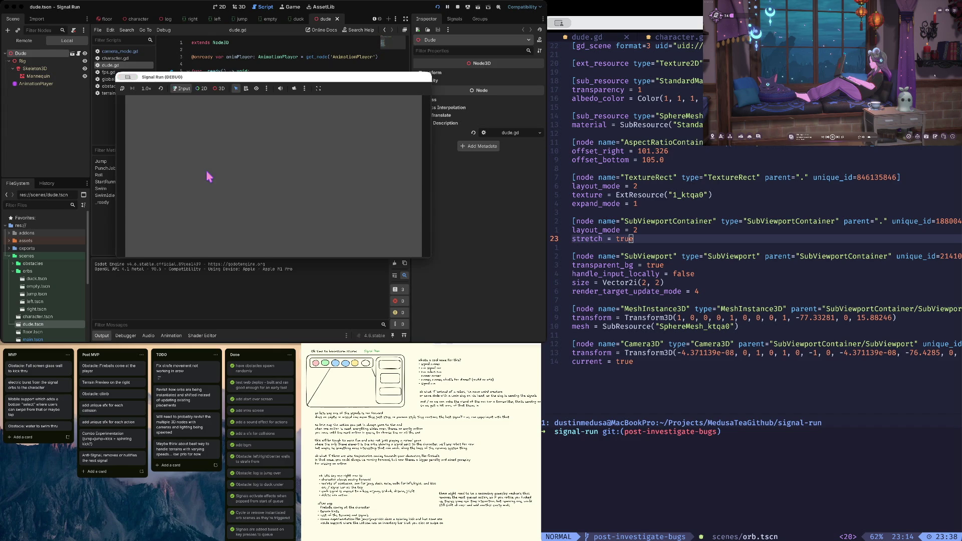
Start a run, click Go Again twice after dying, then stop the game.
key("Return")
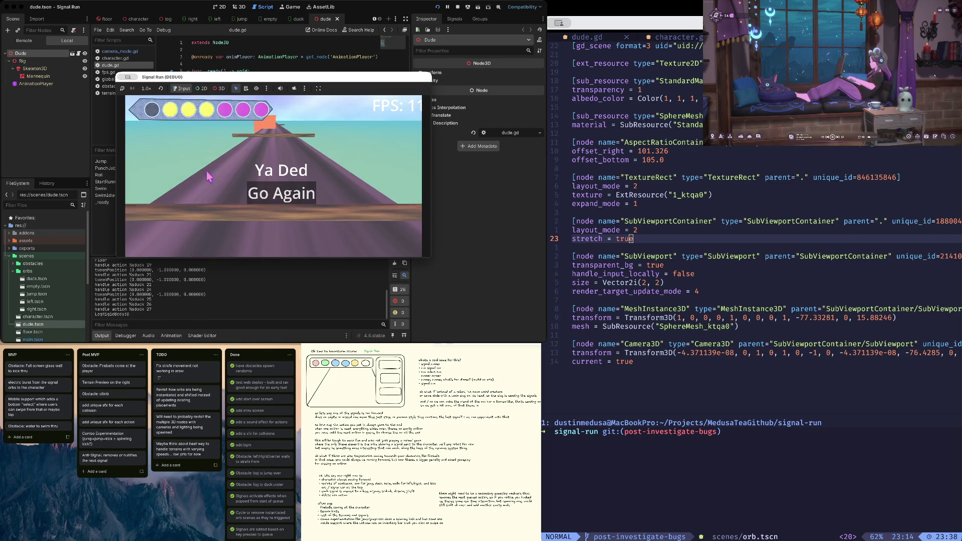
left_click(278, 195)
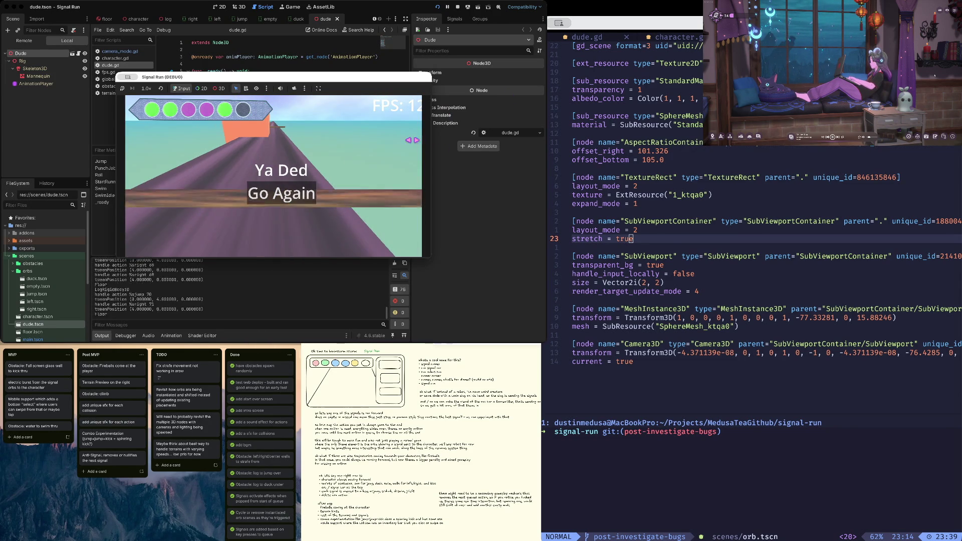
left_click(283, 186)
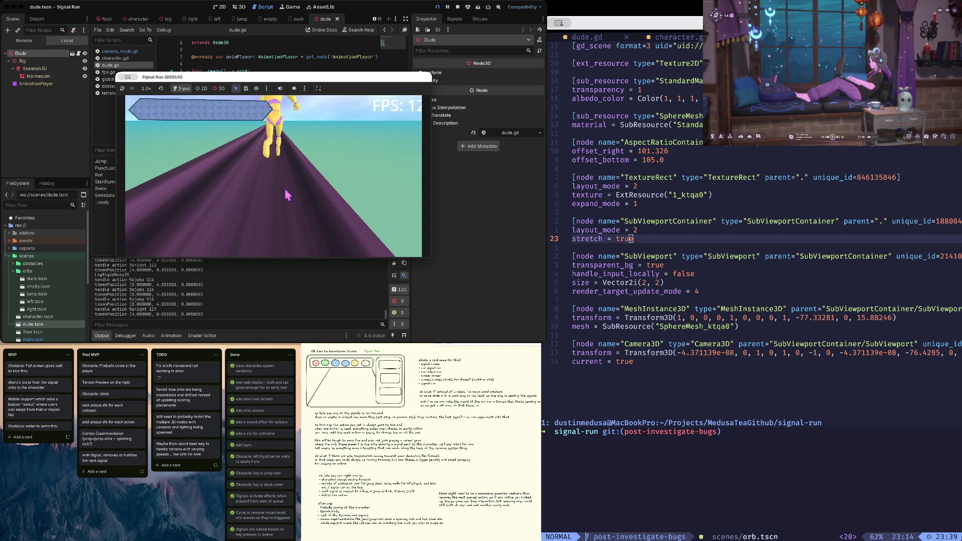
key("super+period")
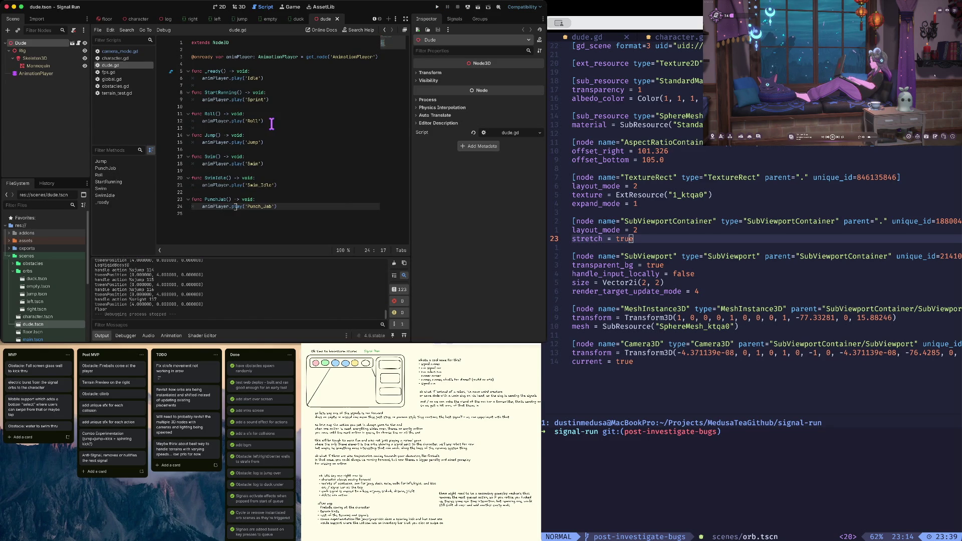
Check the character.gd and global.gd scripts from the script list.
left_click(121, 59)
left_click(121, 64)
left_click(120, 60)
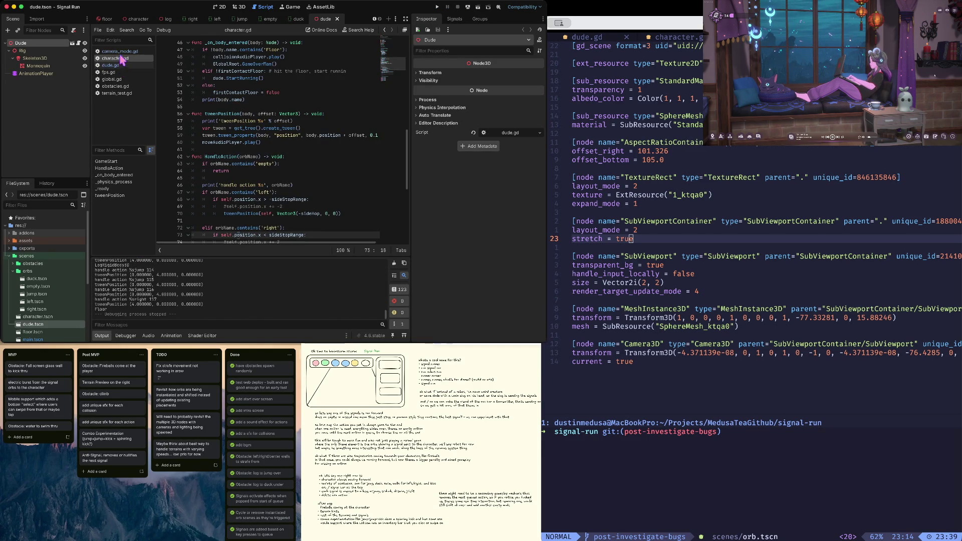
left_click(118, 80)
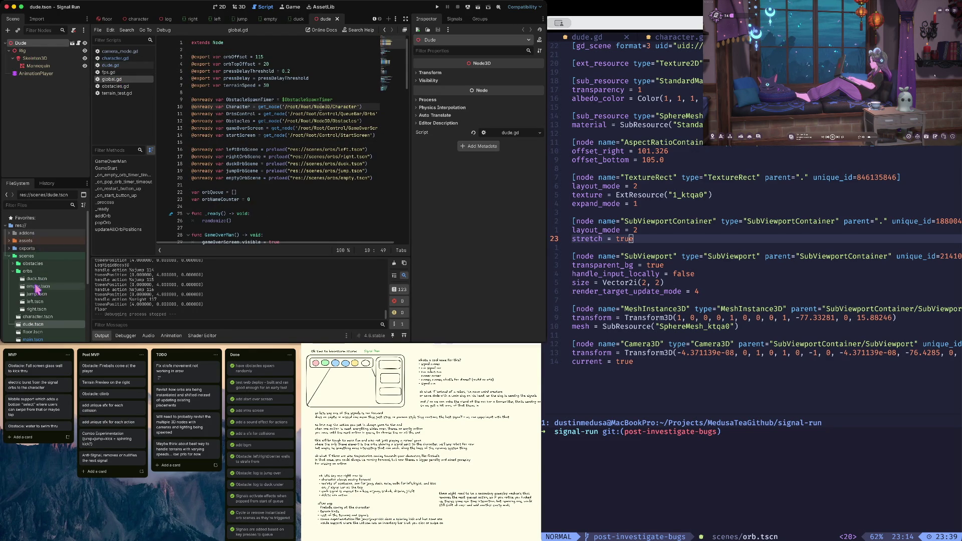
Expand the scenes/obstacles folder in FileSystem and open scripts/obstacles.gd.
scroll(40, 286, "down", 3)
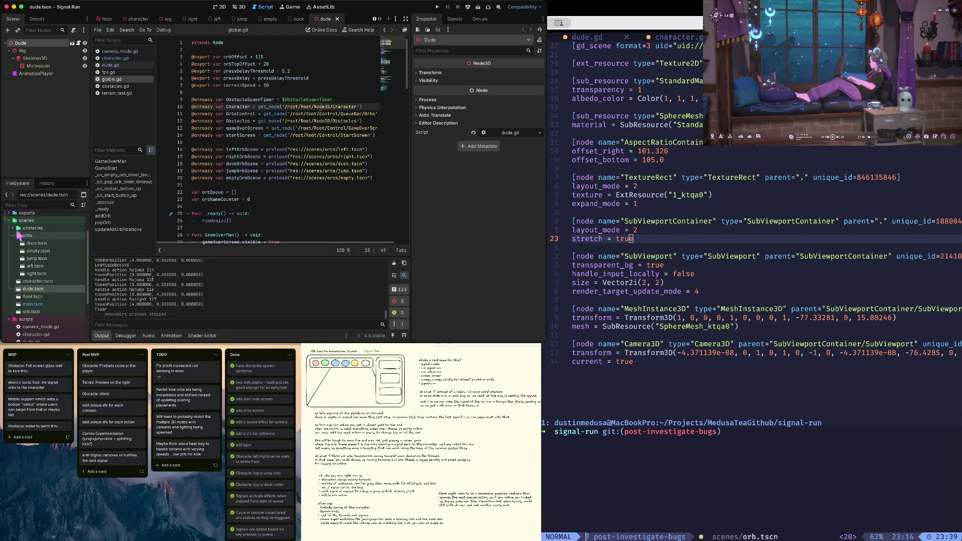
left_click(36, 229)
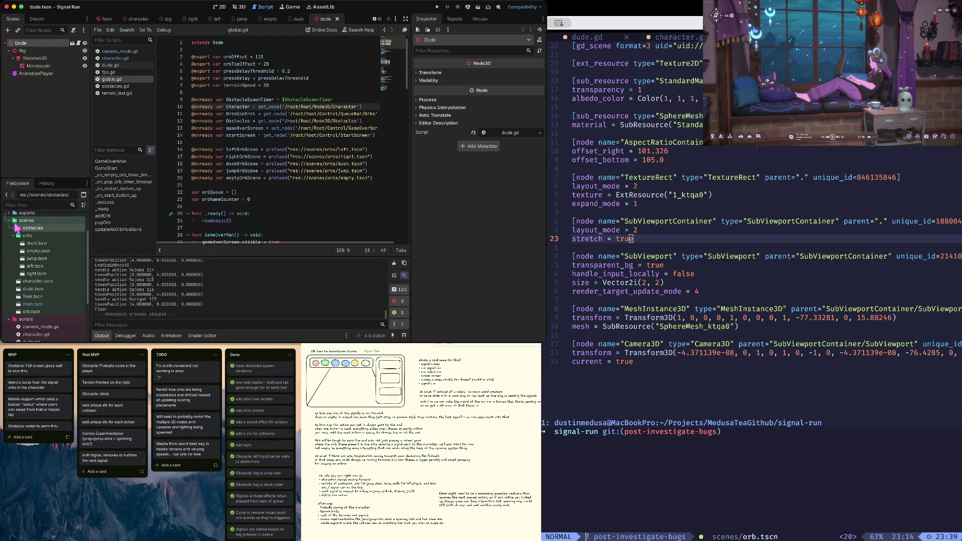
left_click(13, 228)
scroll(20, 256, "down", 5)
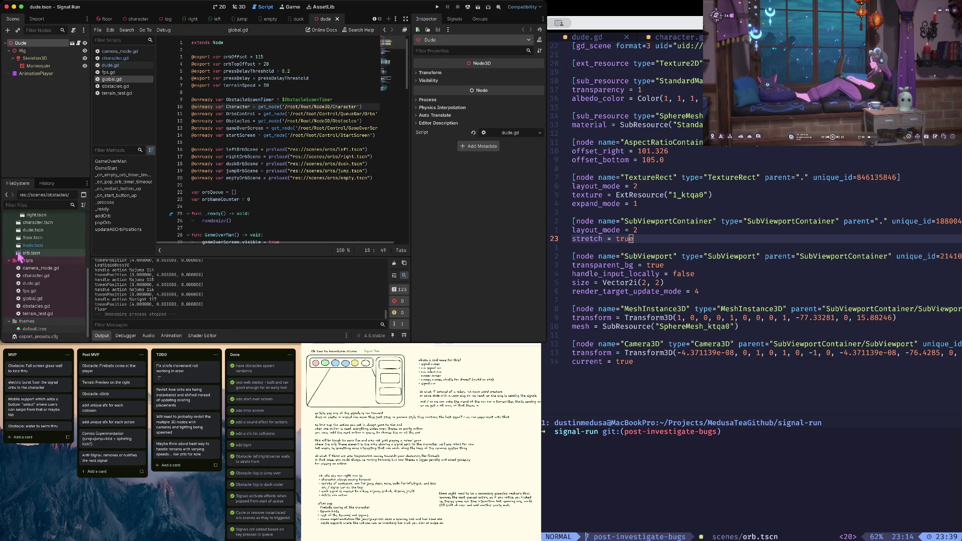
double_click(36, 306)
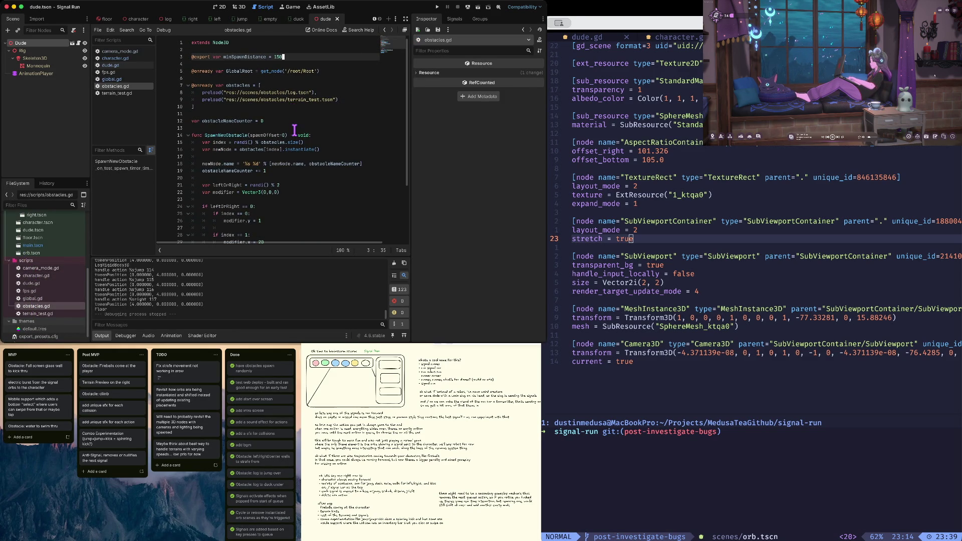
Review obstacles.gd at the SpawnNewObstacle(30) line and line 4, then open main.tscn.
scroll(293, 139, "down", 5)
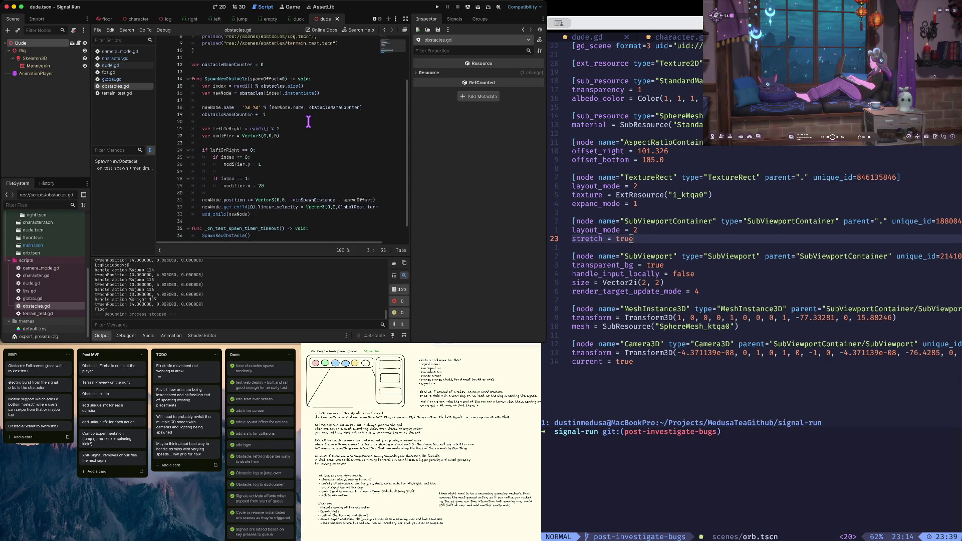
left_click(226, 229)
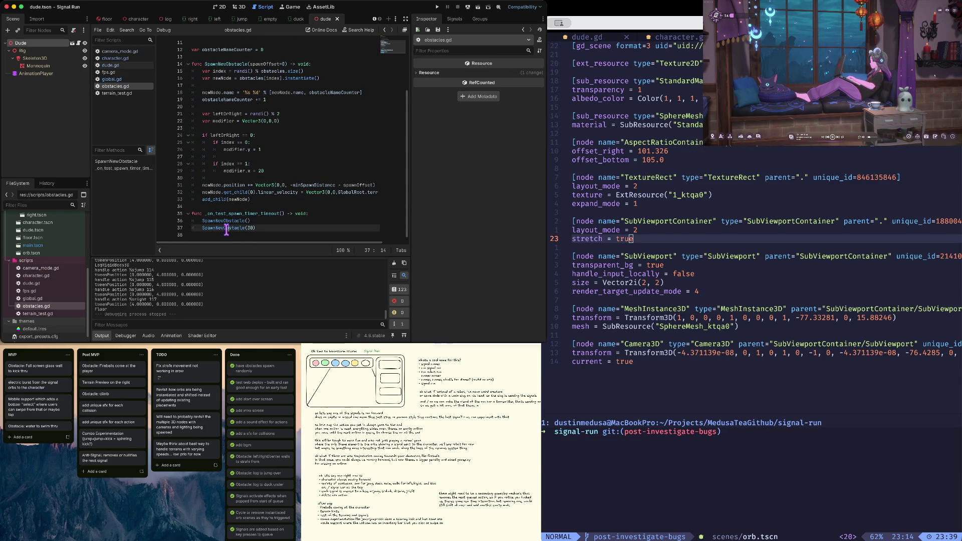
scroll(261, 226, "up", 5)
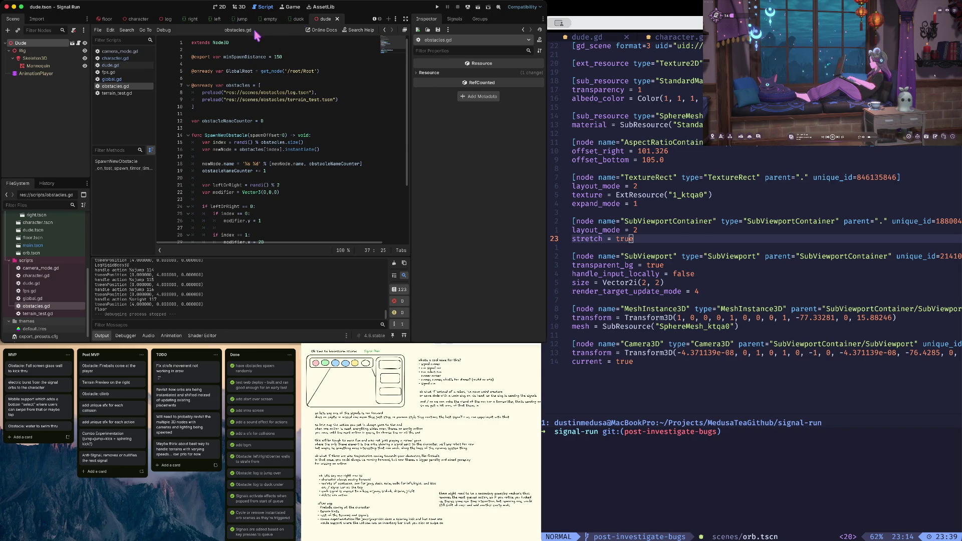
left_click(207, 63)
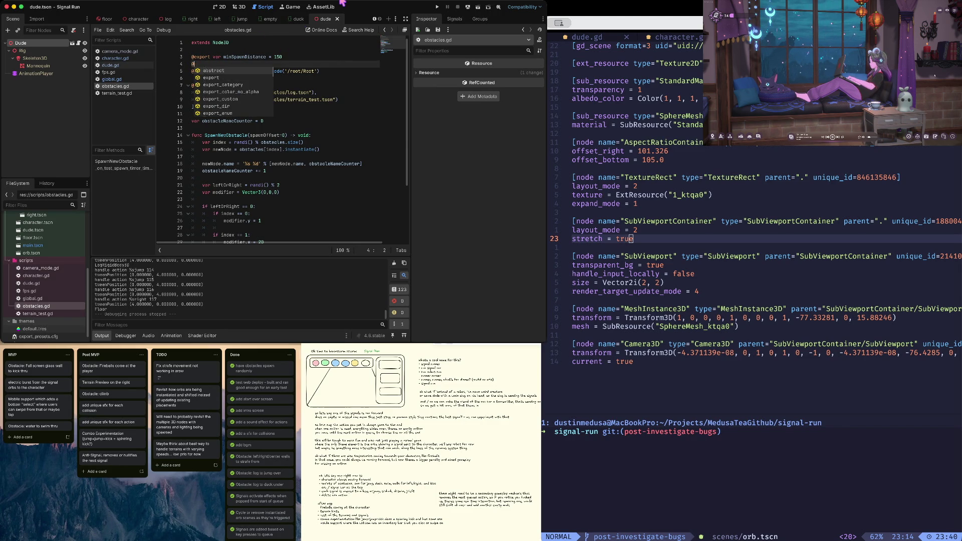
scroll(32, 271, "up", 5)
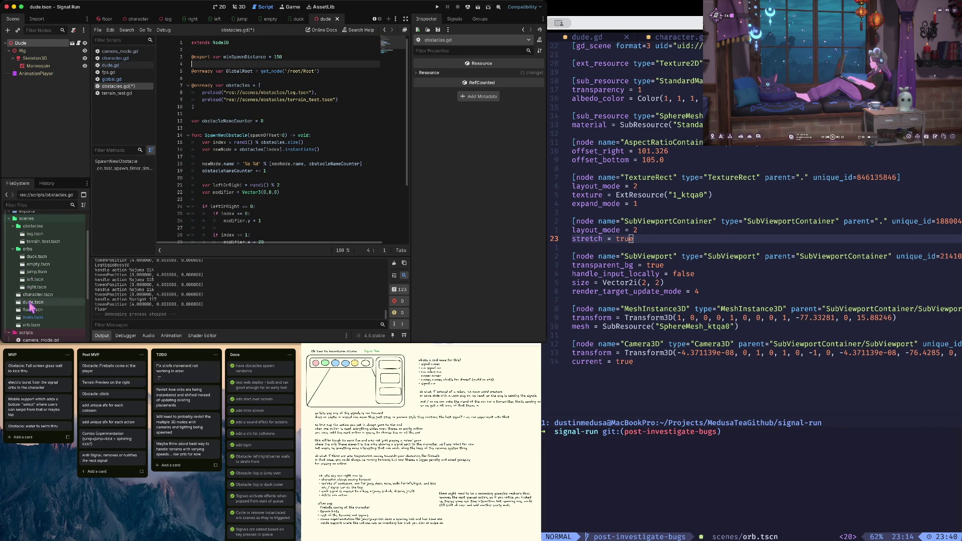
left_click(31, 318)
double_click(31, 318)
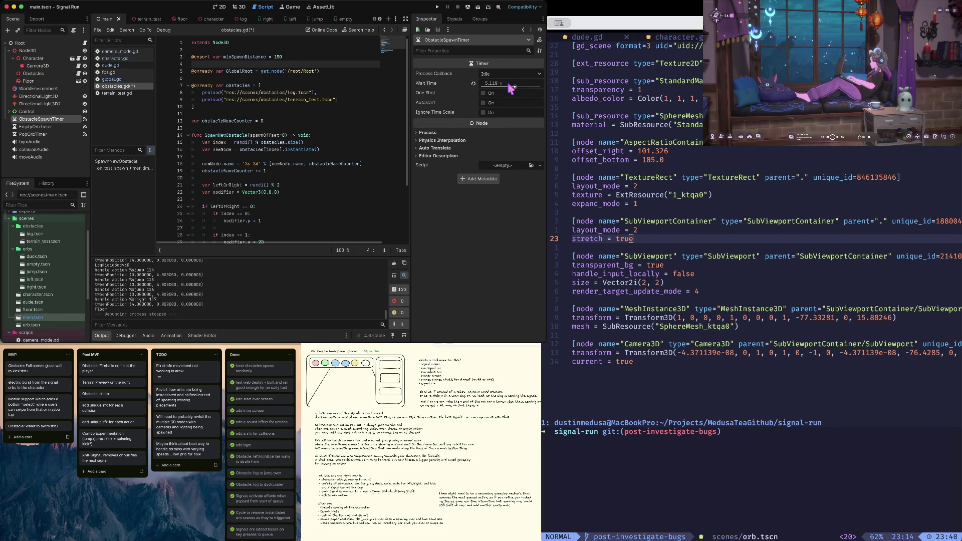
Scroll through obstacles.gd and move to line 4 below the minSpawnDistance export.
left_click(317, 50)
scroll(276, 127, "down", 3)
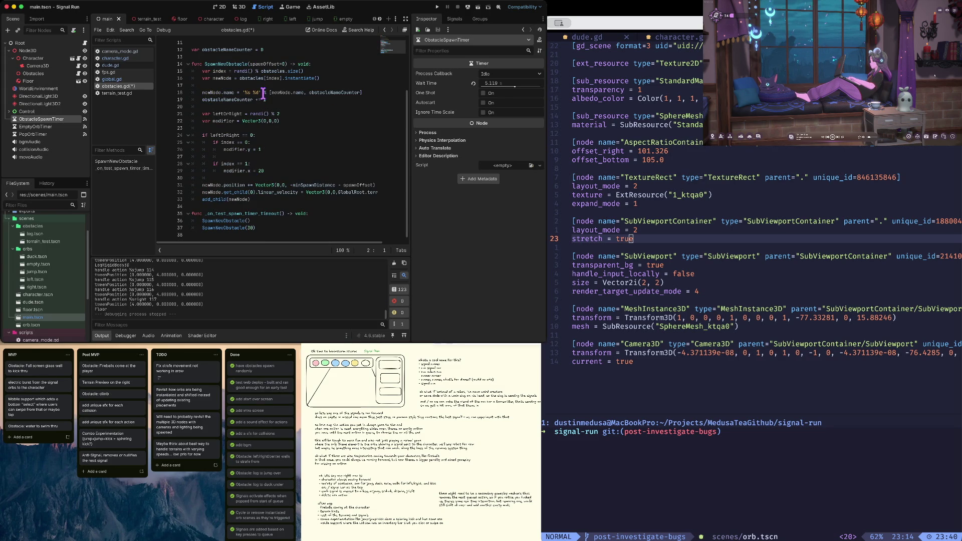
scroll(314, 99, "right", 3)
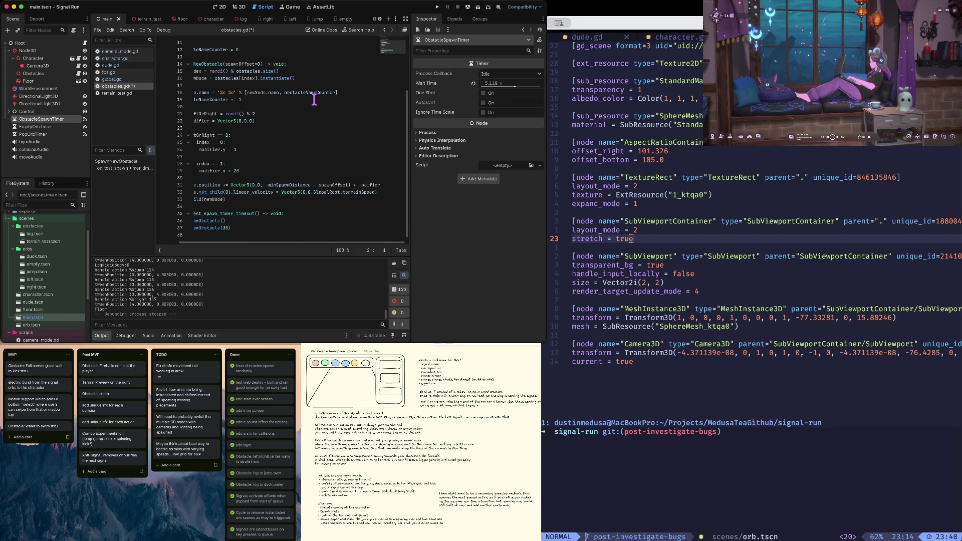
scroll(314, 99, "left", 3)
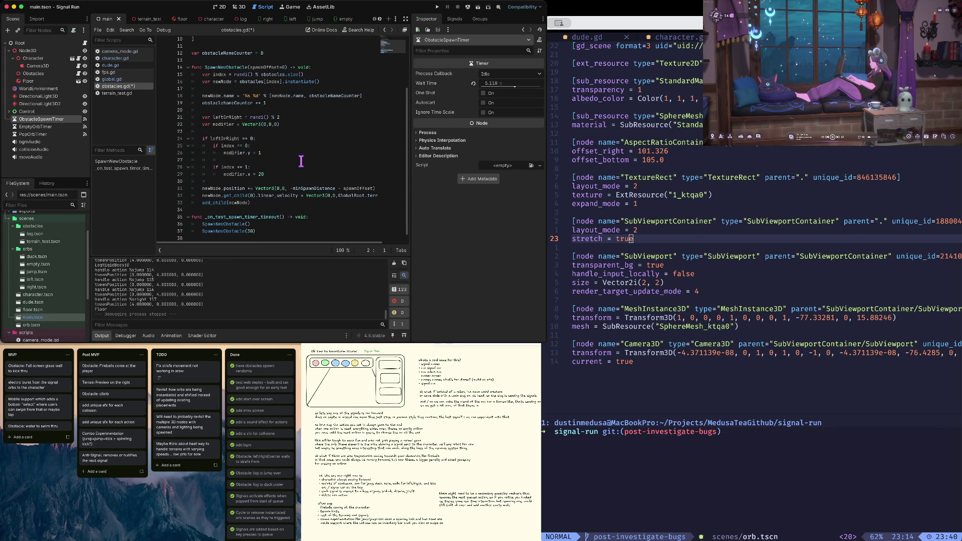
scroll(295, 121, "up", 2)
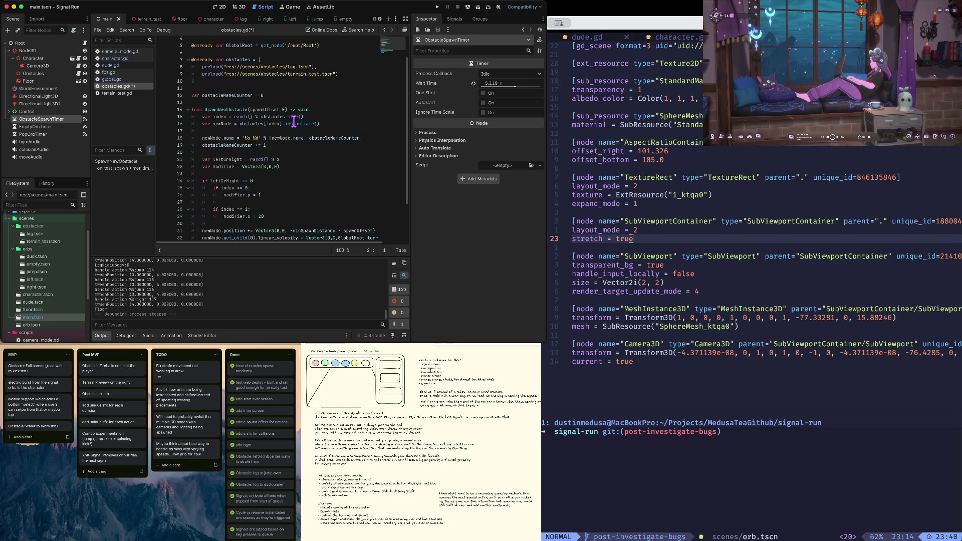
key("Down")
key("Down")
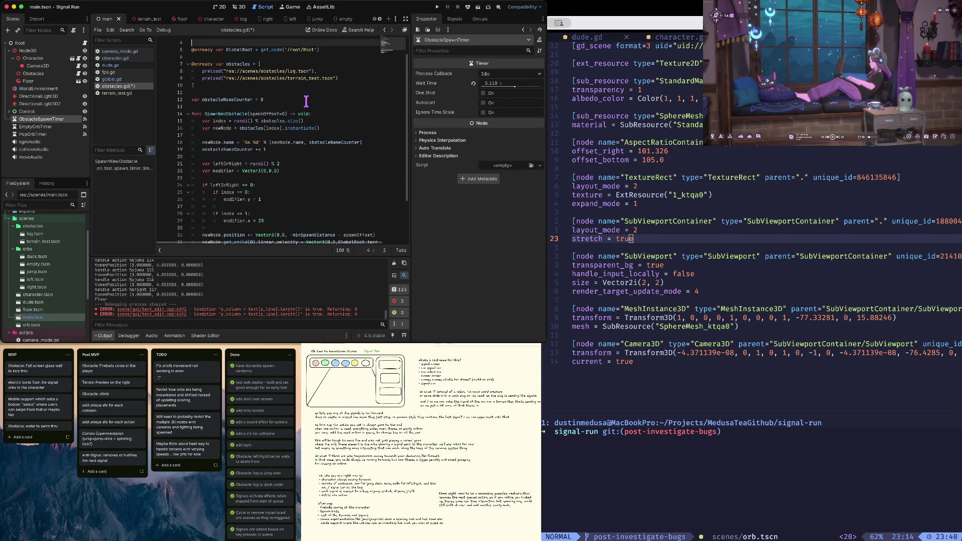
Save obstacles.gd and launch Signal Run to its Start Game screen.
key("ctrl+s")
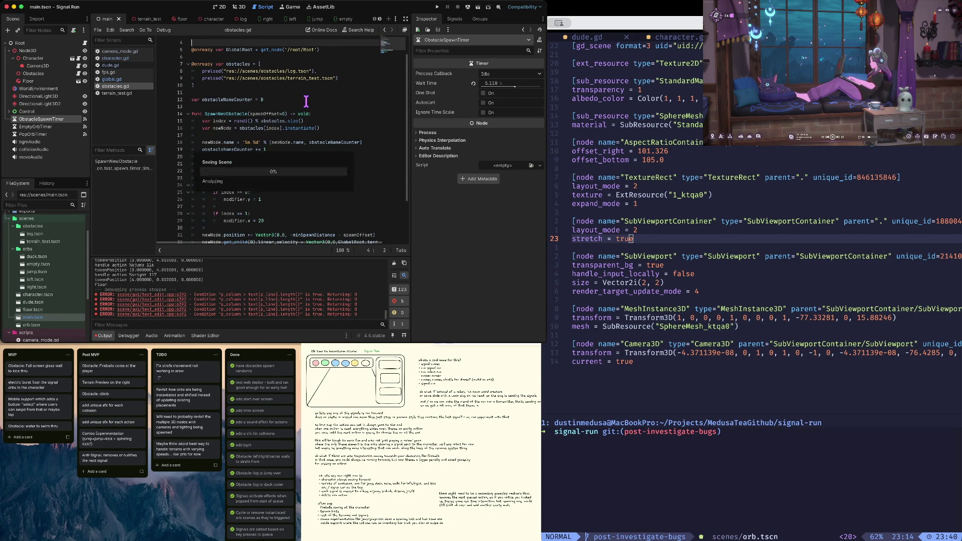
scroll(306, 102, "up", 1)
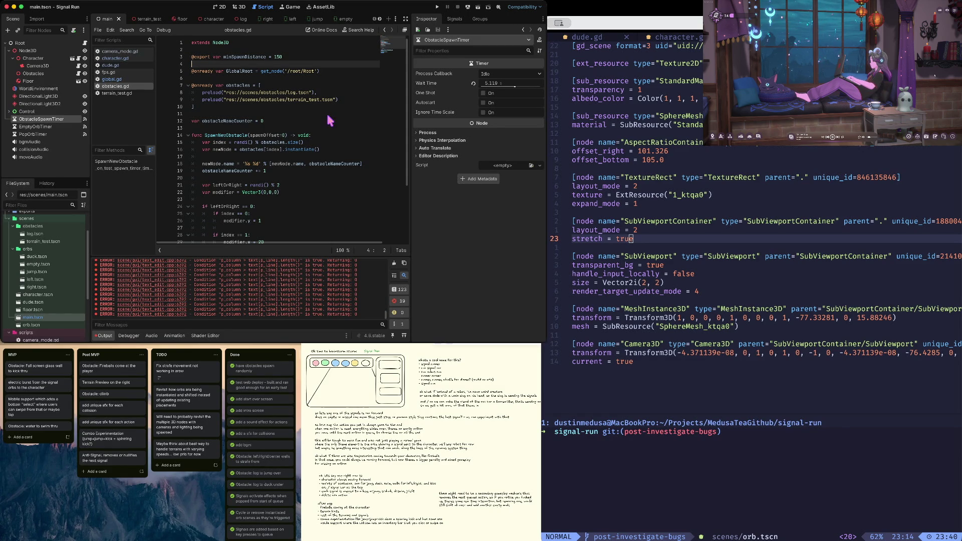
key("super+b")
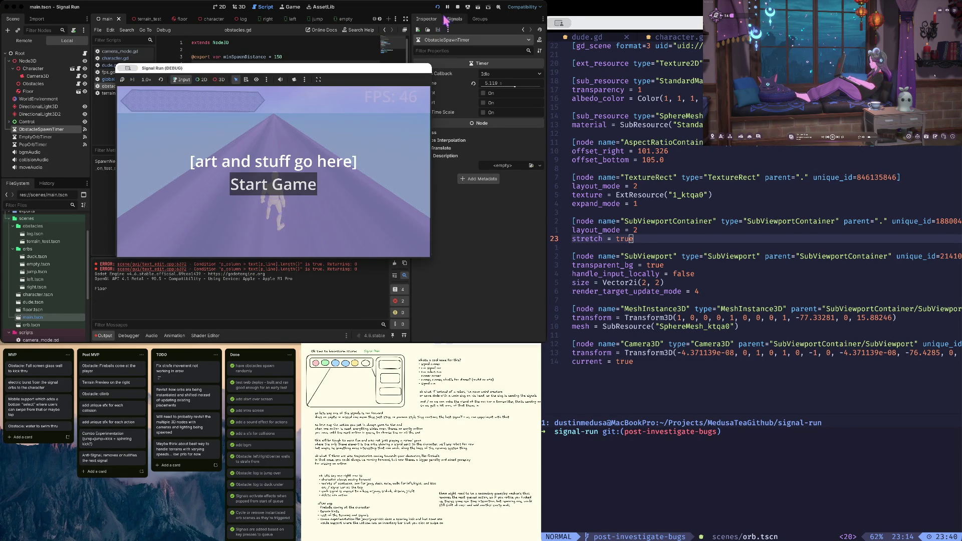
Close the game, delete the blank line above GlobalRoot in obstacles.gd, and save.
left_click(458, 7)
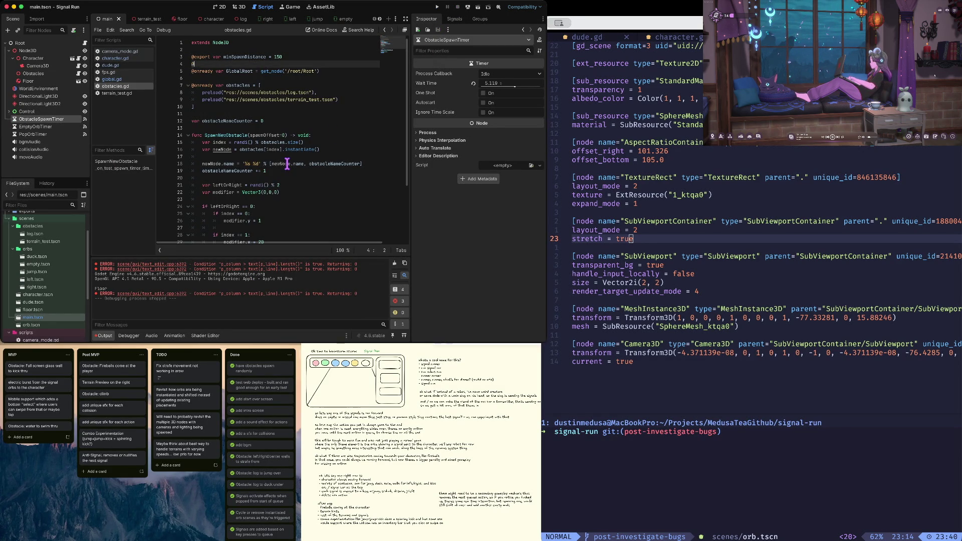
key("BackSpace")
key("super+s")
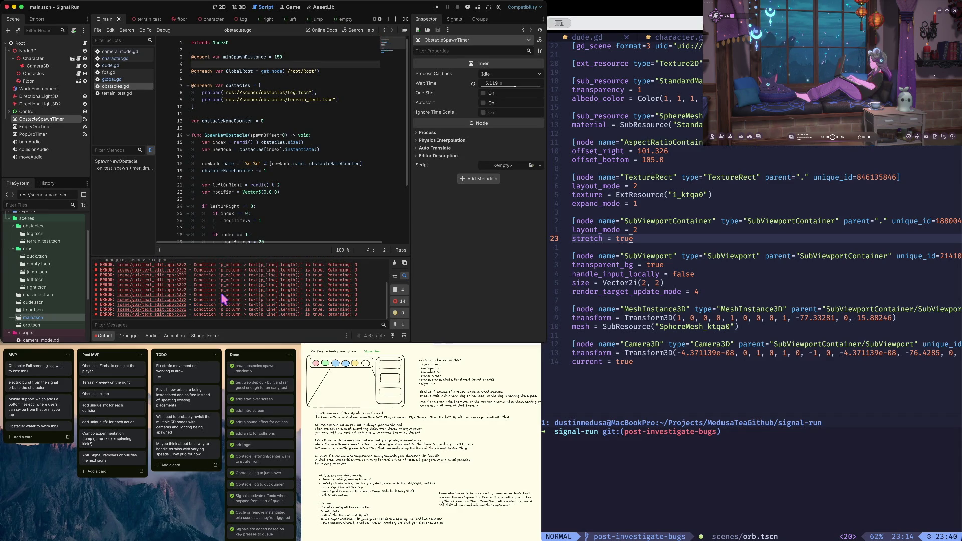
Clear the errors from the Output log and open terrain_test.gd.
left_click(304, 149)
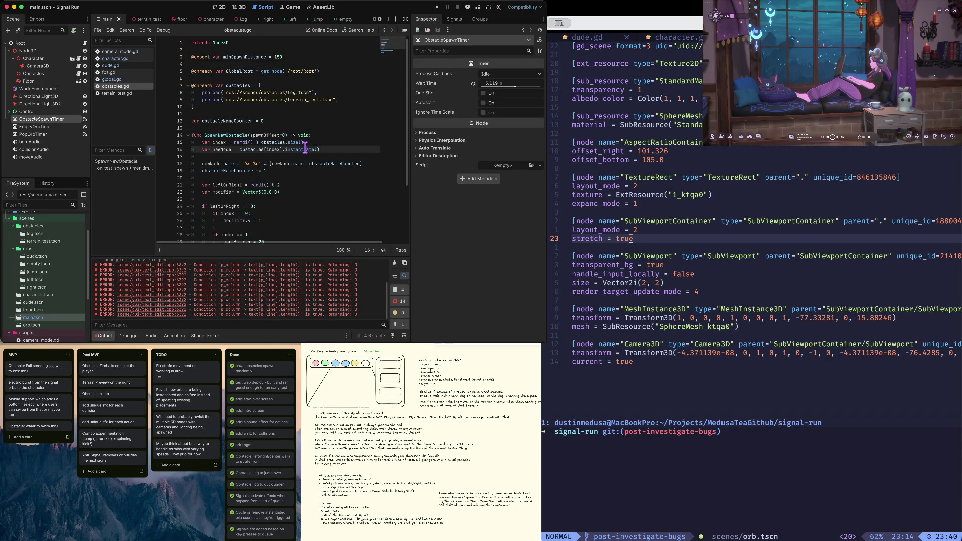
scroll(305, 147, "down", 3)
scroll(260, 206, "up", 3)
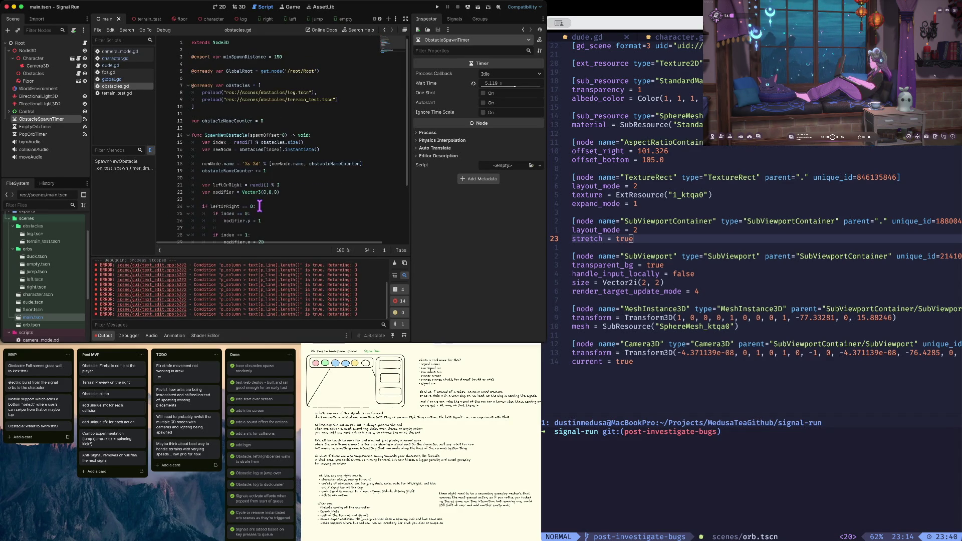
left_click(394, 263)
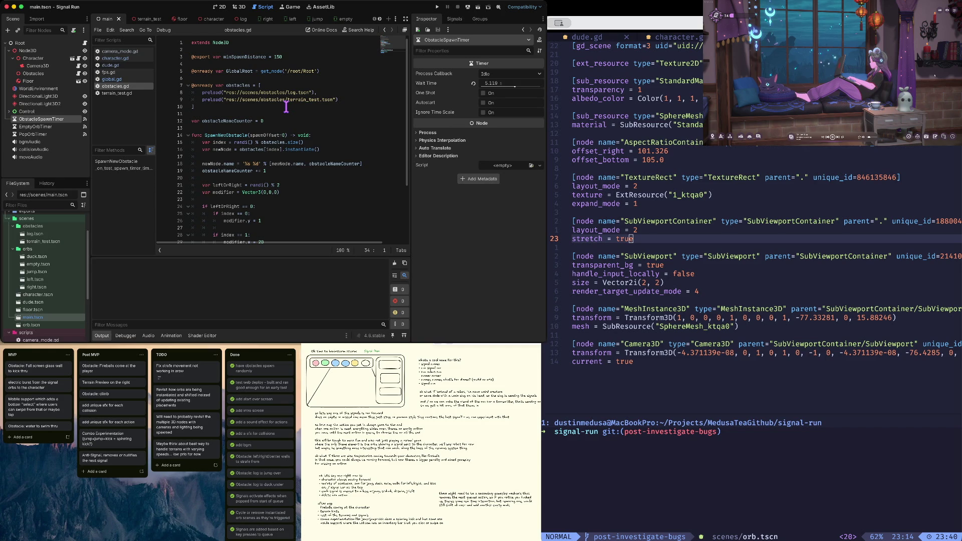
left_click(133, 93)
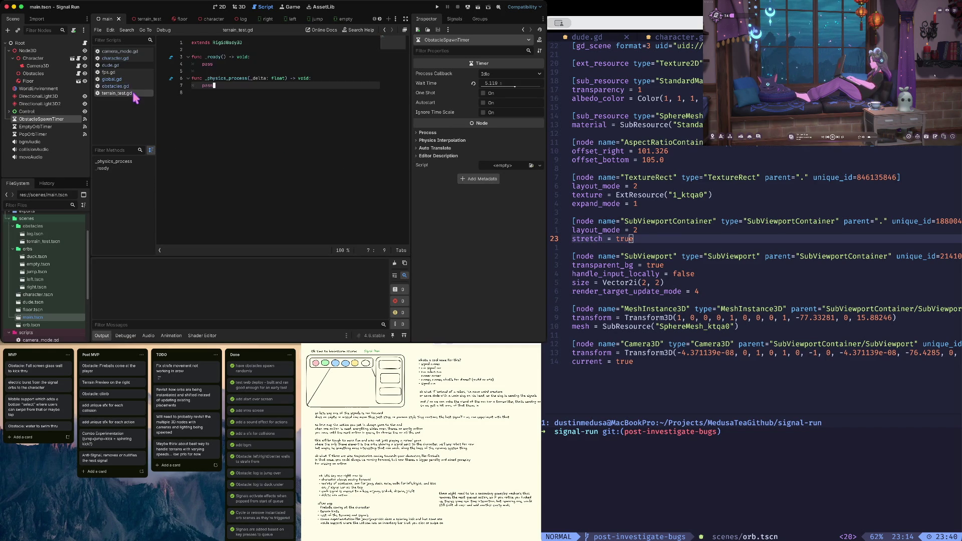
left_click(133, 86)
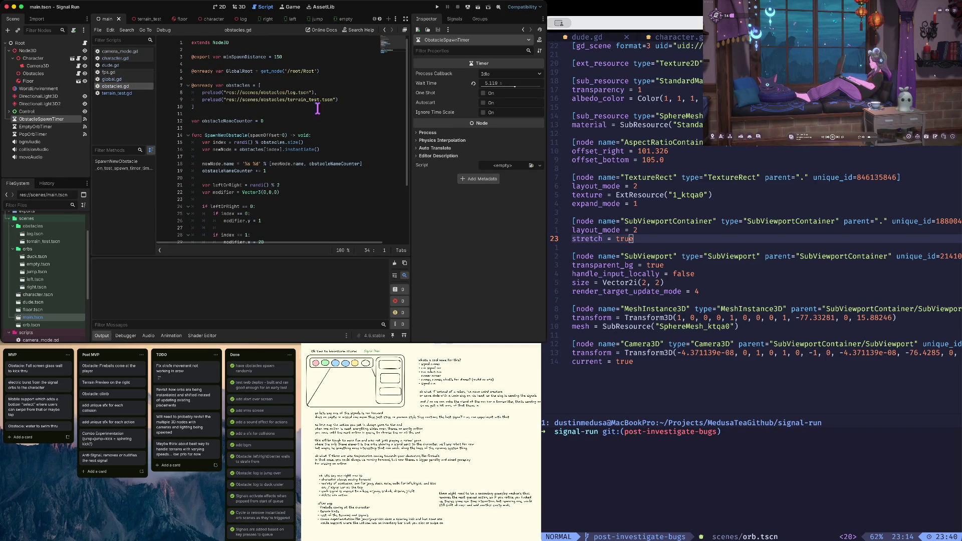
left_click(136, 79)
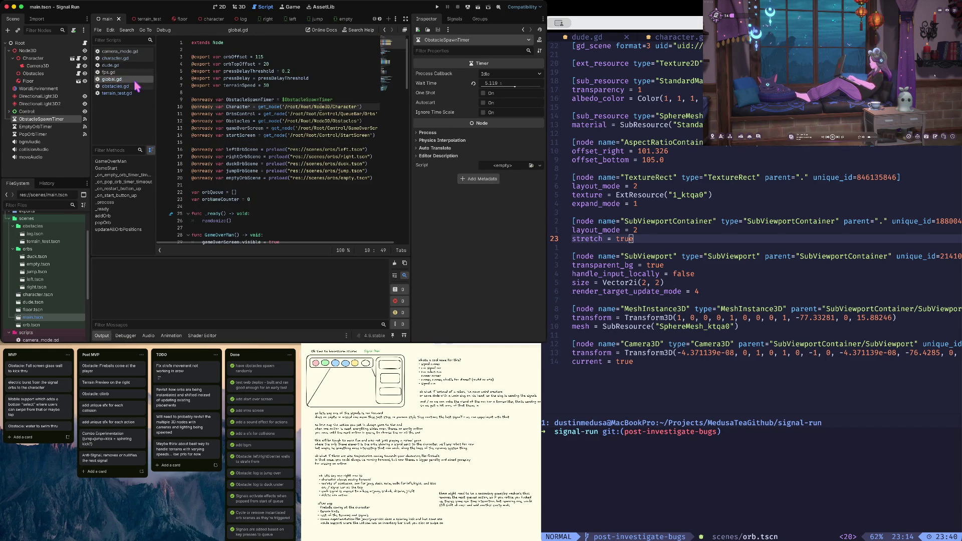
left_click(282, 85)
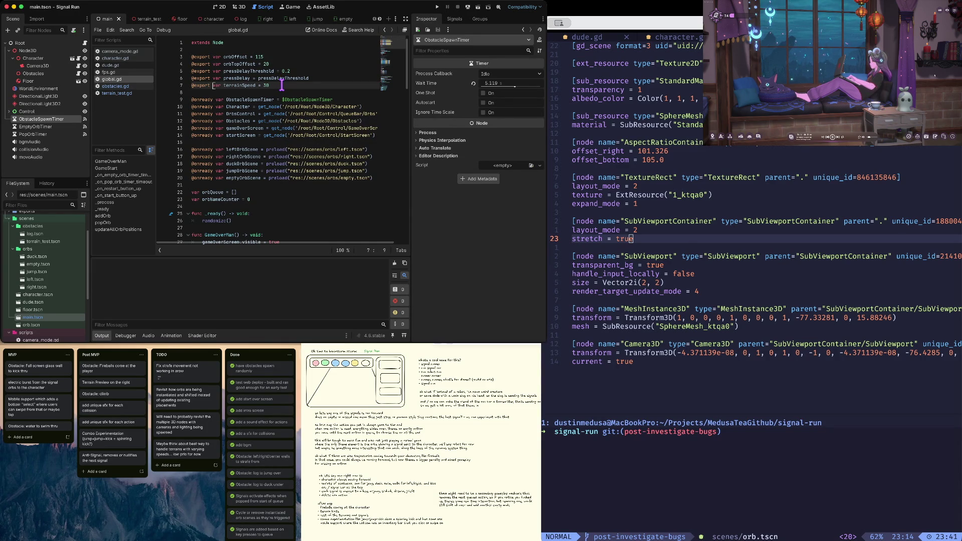
key("Left")
key("Left")
key("Home")
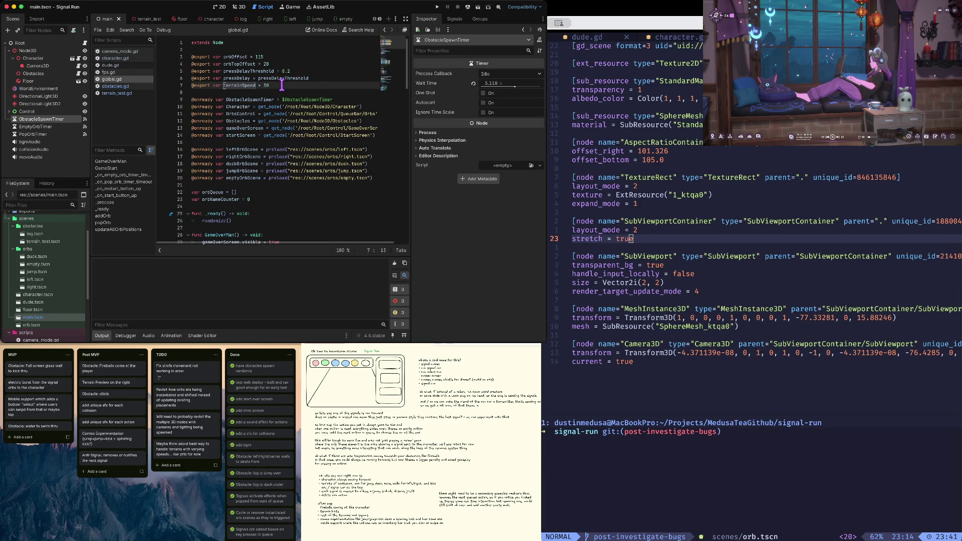
key("ctrl+shift+k")
key("ctrl+shift+f")
type("te")
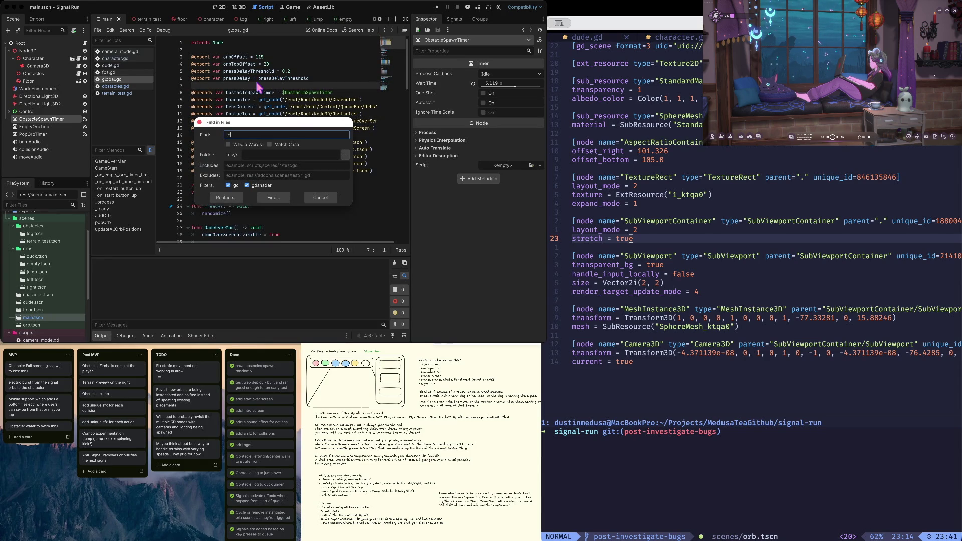
type("d")
key("Return")
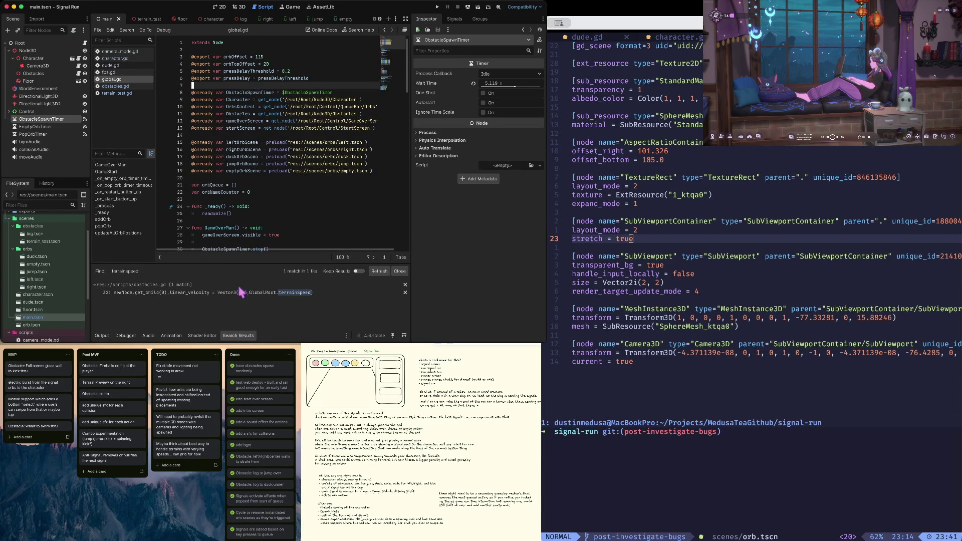
left_click(221, 292)
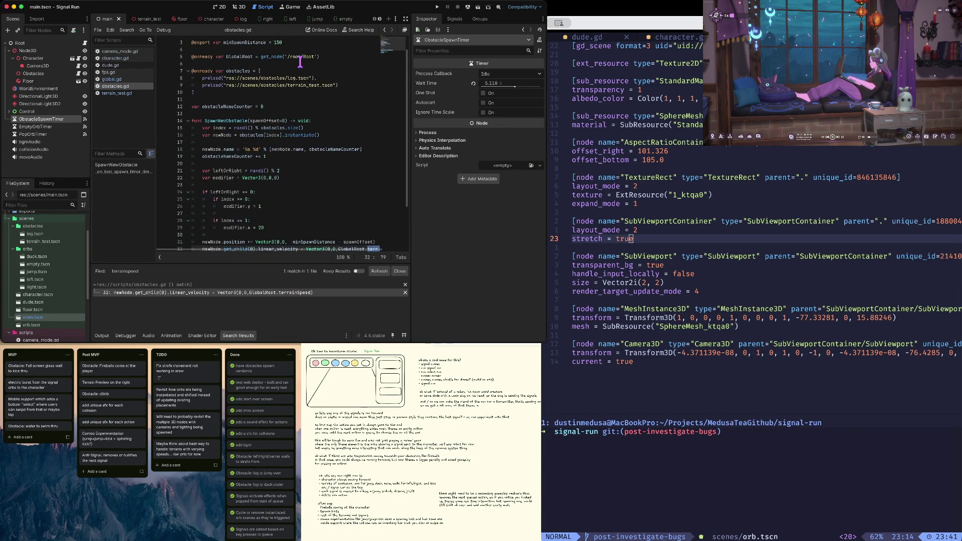
scroll(300, 61, "up", 3)
left_click(224, 75)
key("ctrl+shift+Return")
type("@export var terrainSpeed = 30")
key("alt+Up")
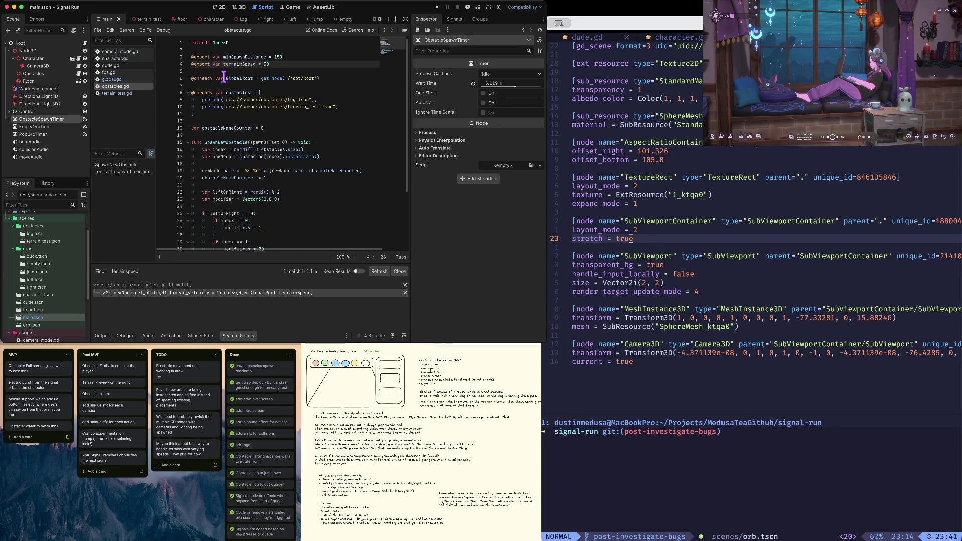
Drop the 'GlobalRoot.' prefix so line 33 uses terrainSpeed directly, then start a game run.
key("F3")
key("BackSpace")
key("BackSpace")
key("BackSpace")
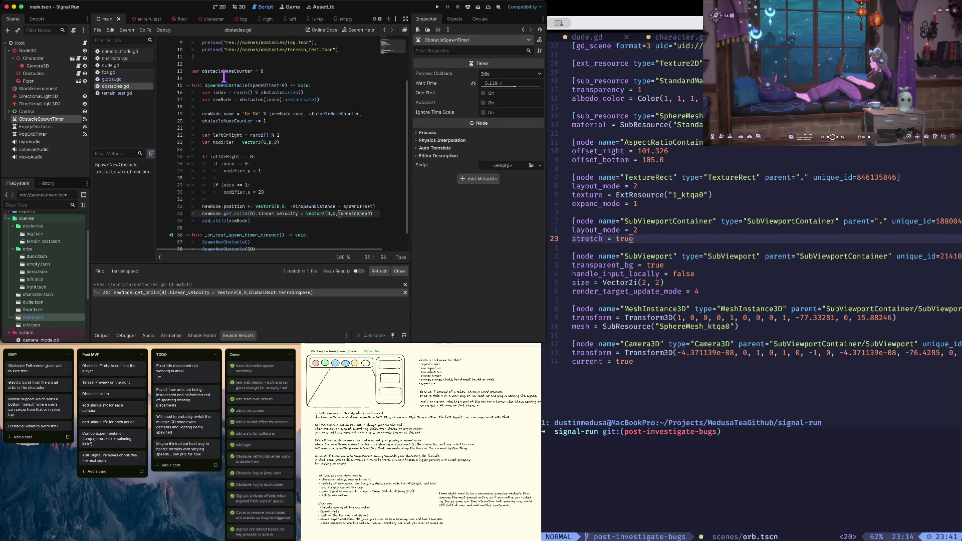
key("ctrl+Home")
key("Down")
key("Down")
key("Down")
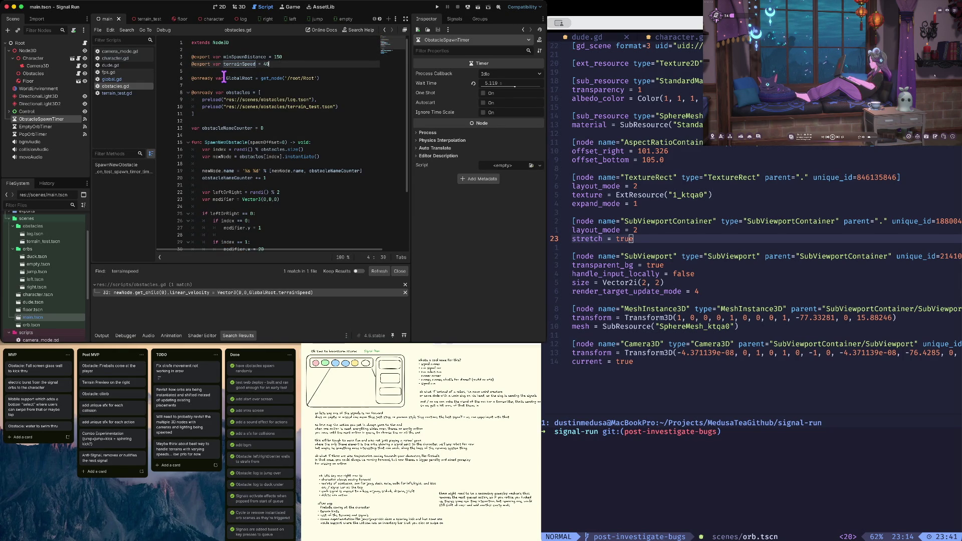
key("F5")
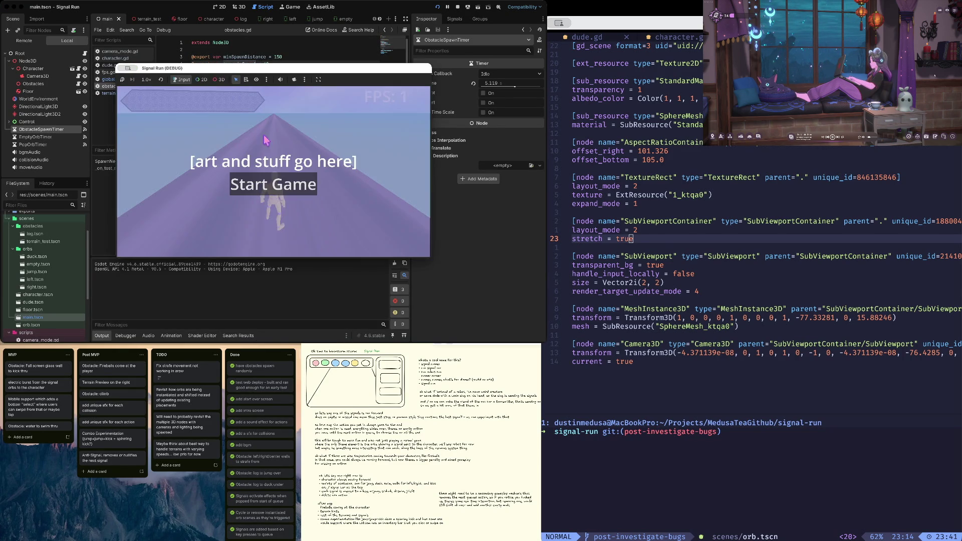
left_click(279, 174)
Jump and duck past obstacles over two runs until dying on a log, then stop the game.
key("Up")
key("Down")
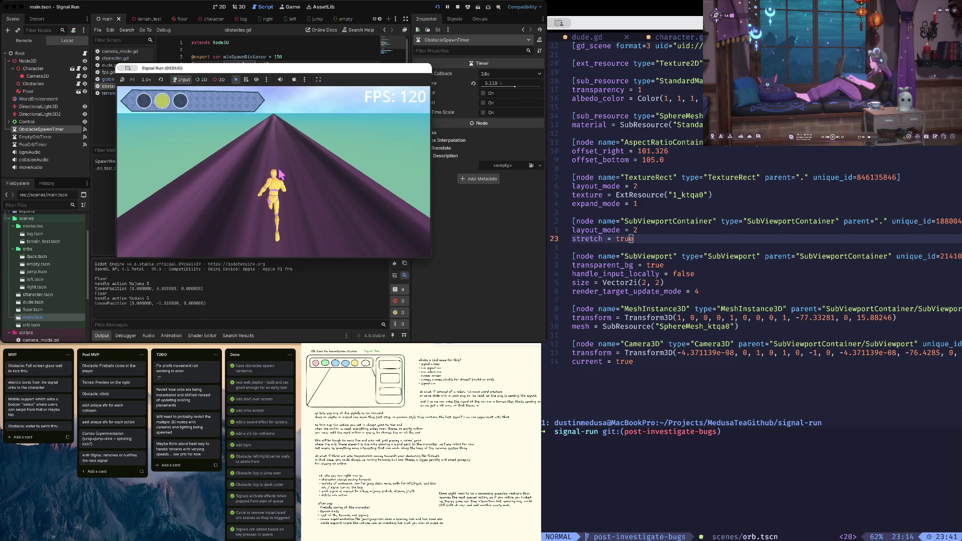
key("Down")
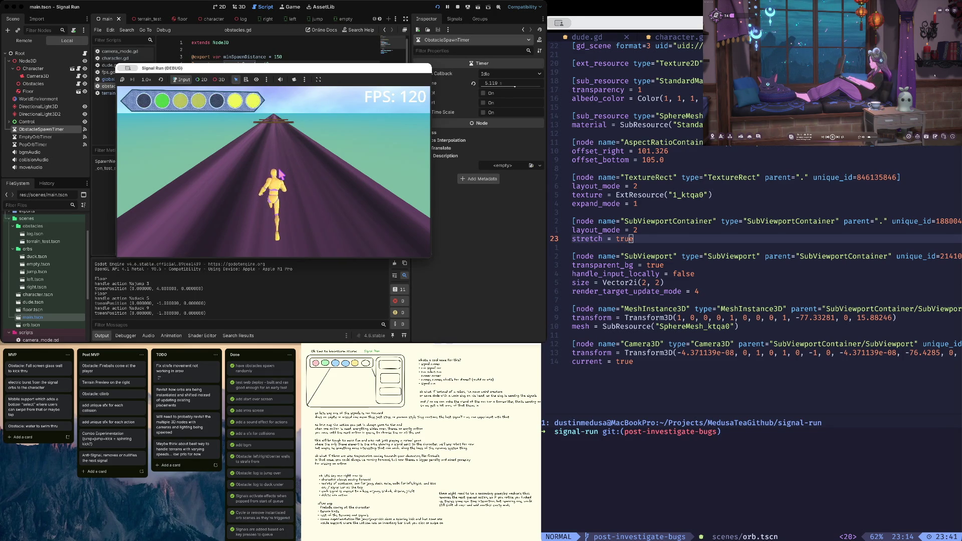
key("Up")
key("Down")
key("Down")
key("Down")
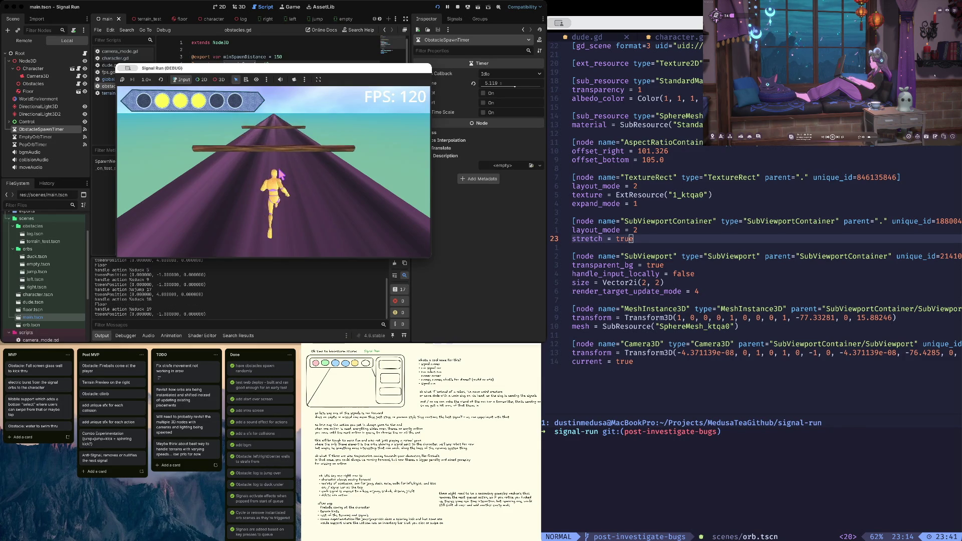
left_click(284, 181)
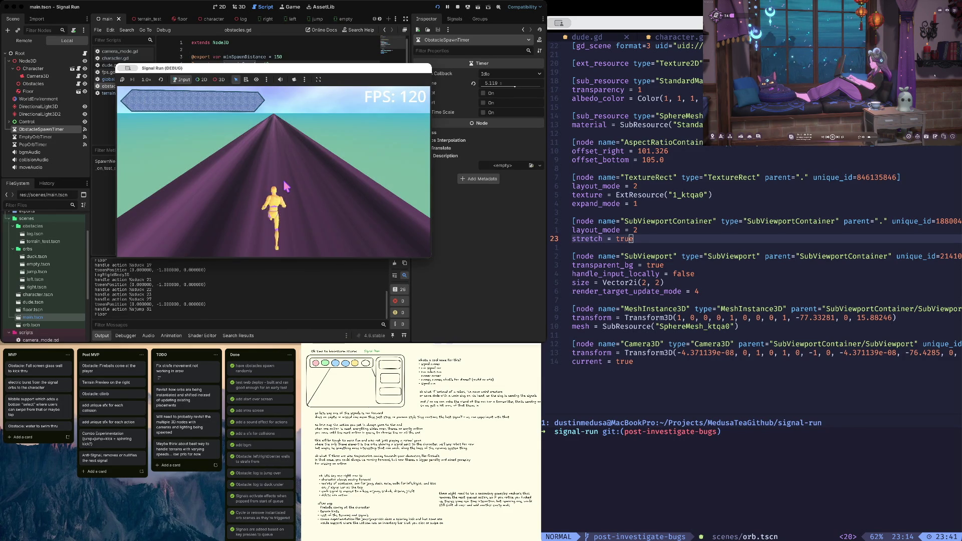
key("Down")
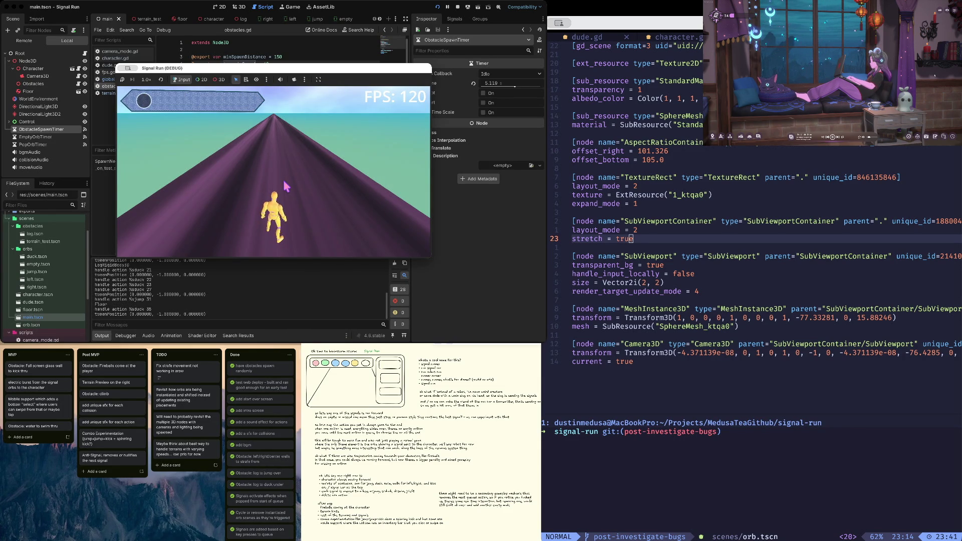
key("Down")
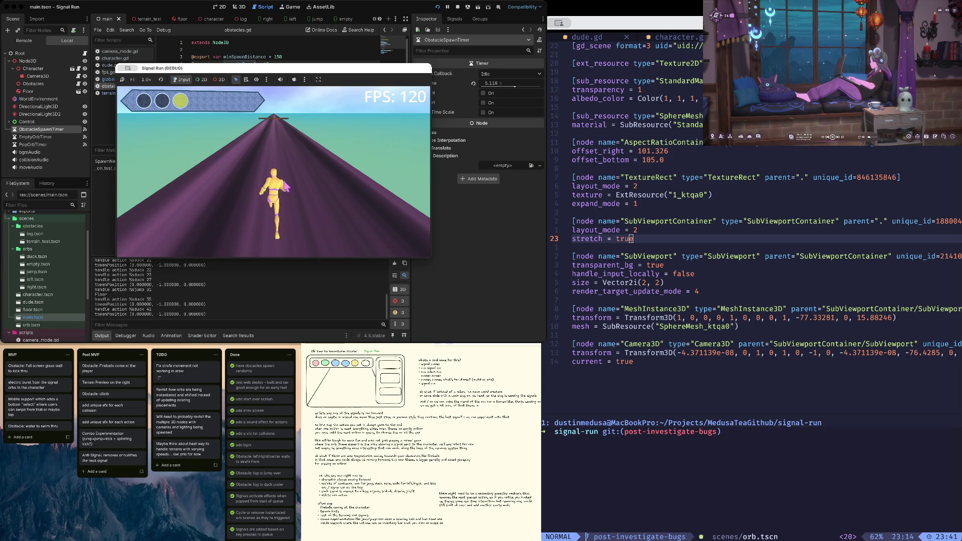
key("Down")
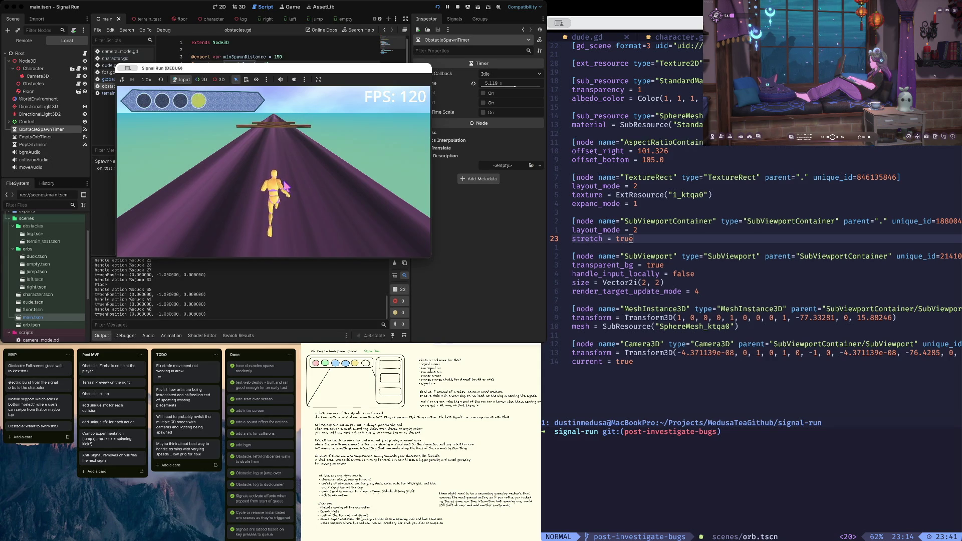
key("Down")
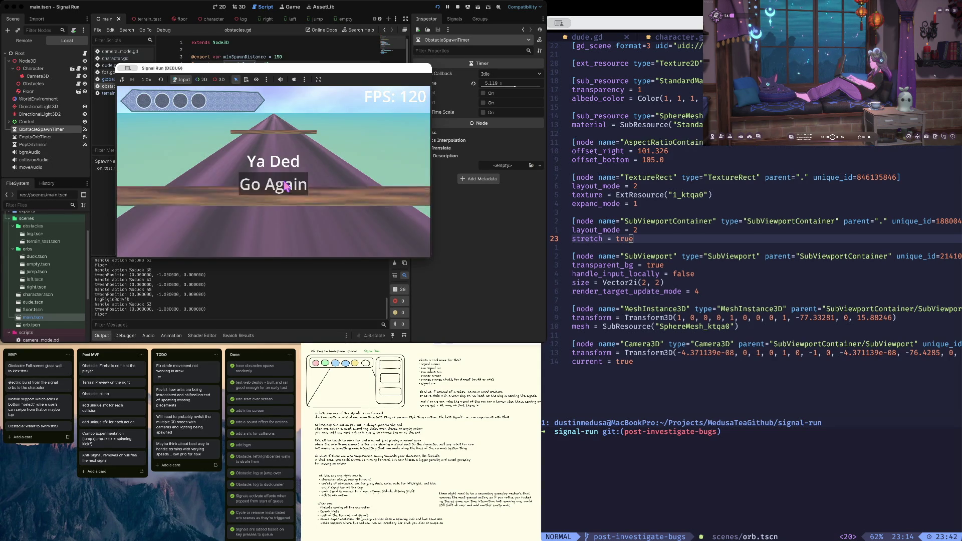
left_click(458, 7)
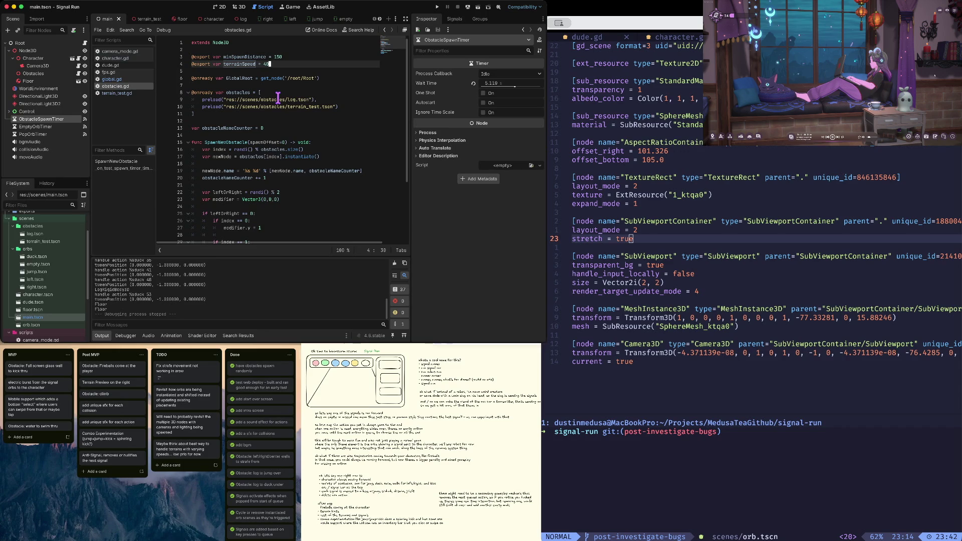
Set the PopOrbTimer node's Wait Time to 0.25 seconds and run the project.
left_click(44, 134)
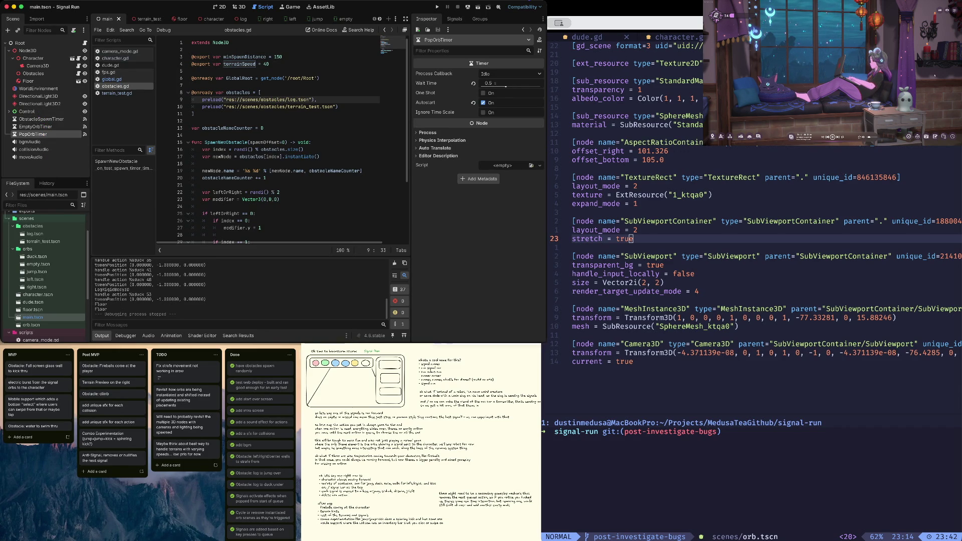
left_click(492, 82)
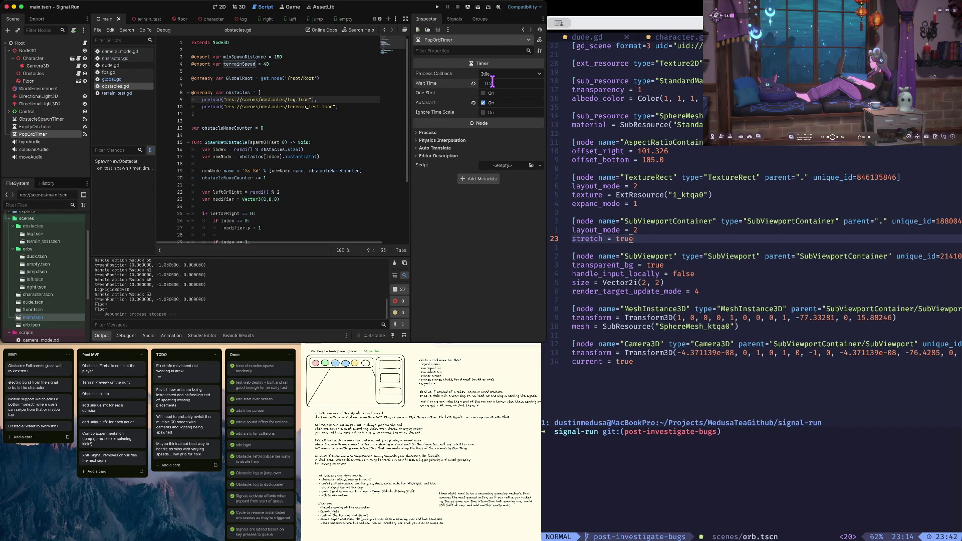
key("super+b")
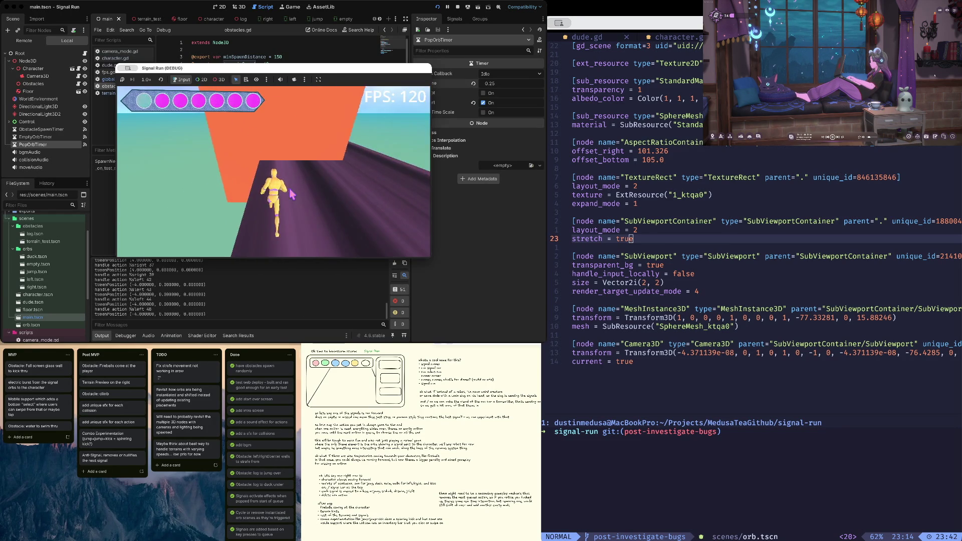
Restart the run and play it with jumps, ducks and left/right lane changes.
left_click(290, 191)
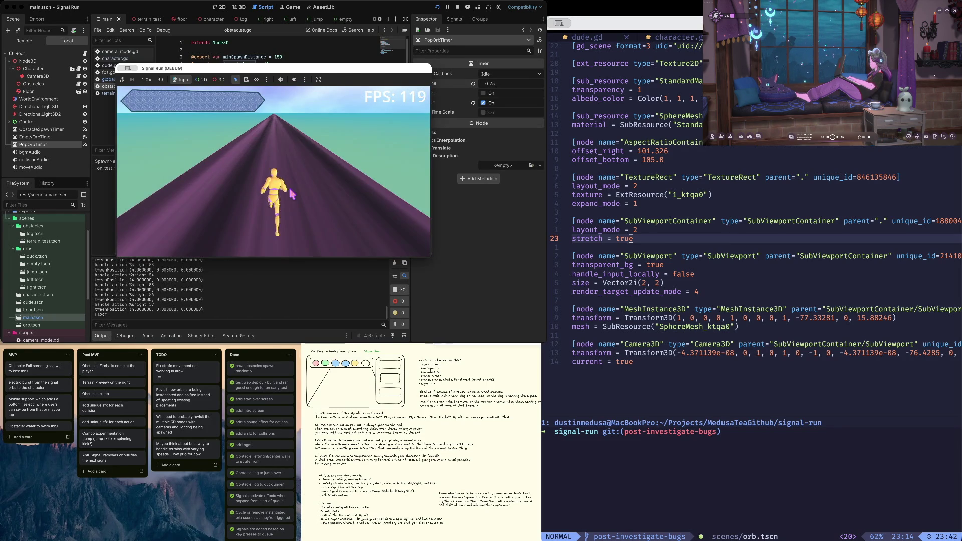
key("Up")
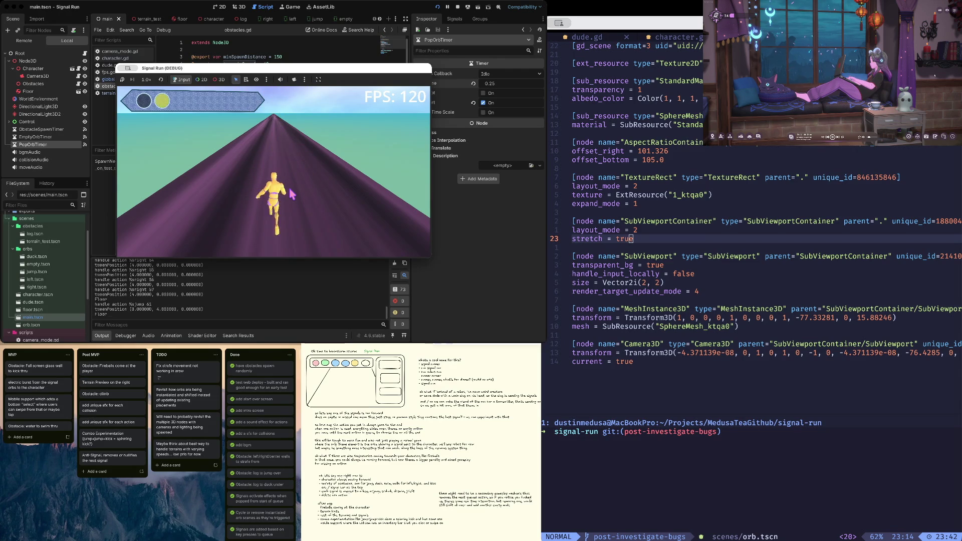
key("Down")
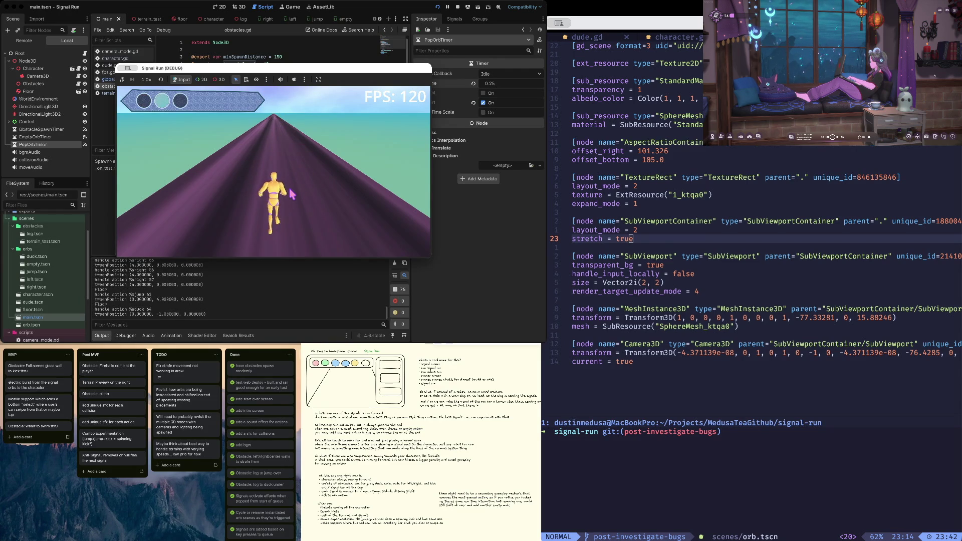
key("Left")
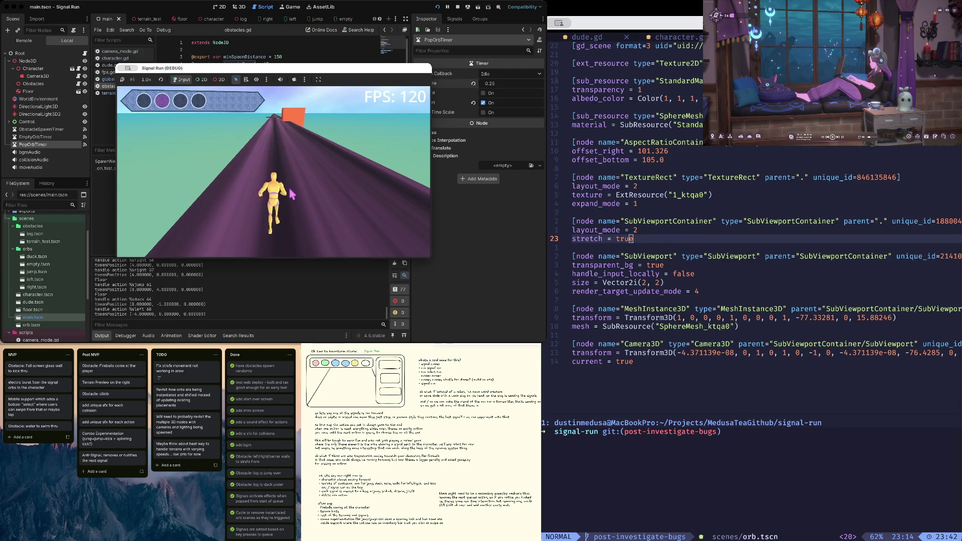
key("Right")
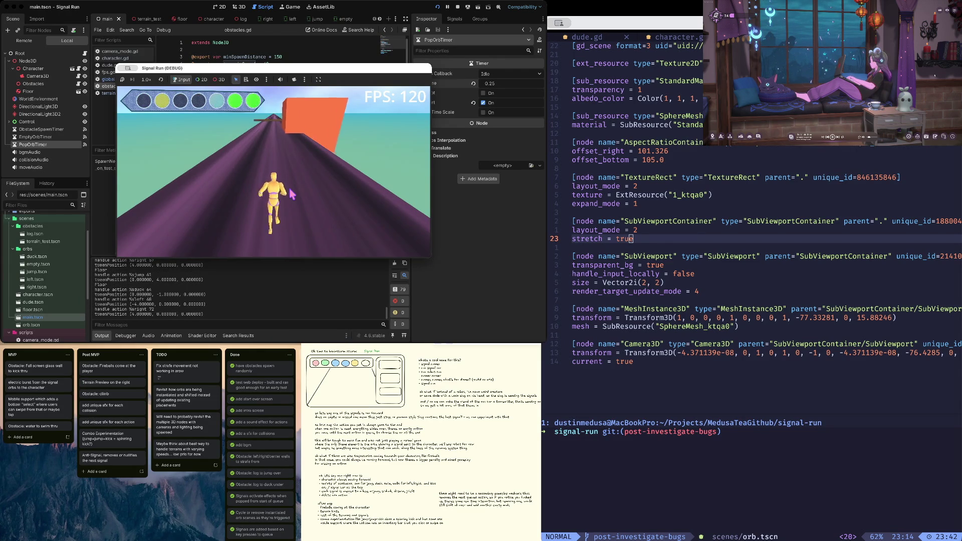
key("Down")
key("Left")
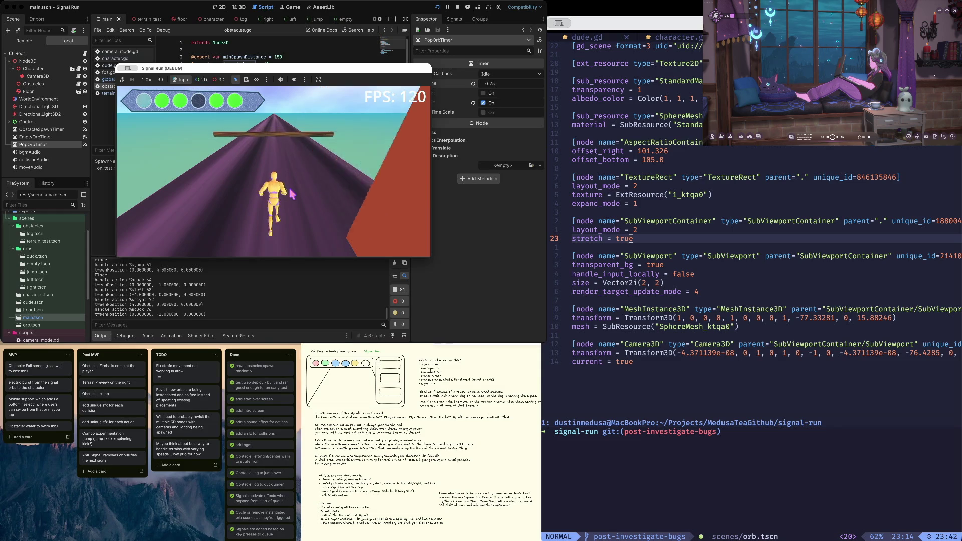
key("Up")
key("Up")
key("Up")
key("Up")
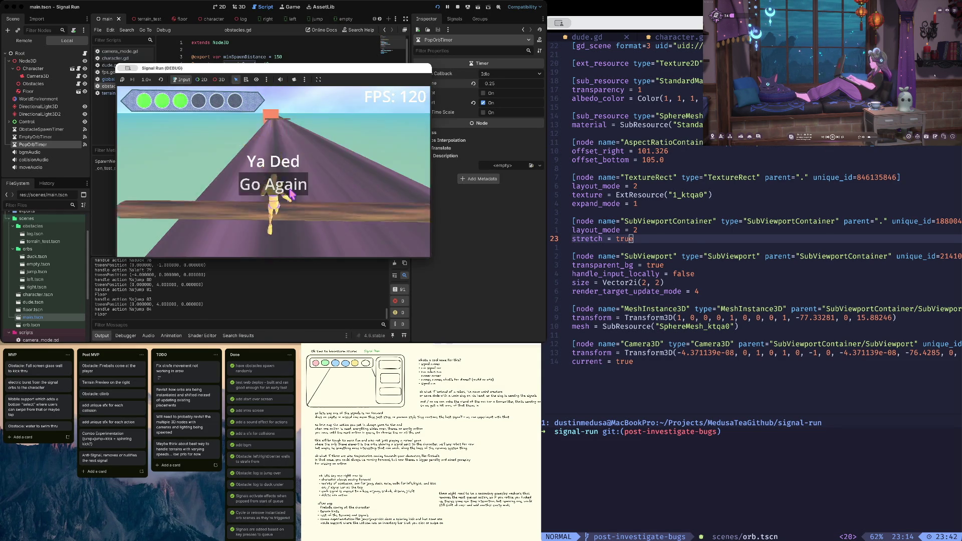
key("Up")
key("Up")
key("Up")
Stop the game, relaunch it, then stop it again from the editor.
key("super+period")
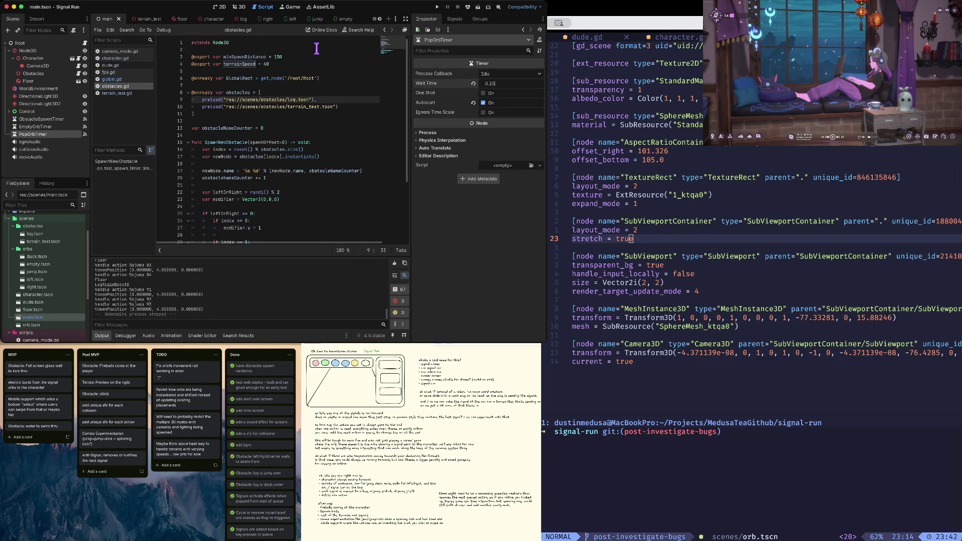
key("super+b")
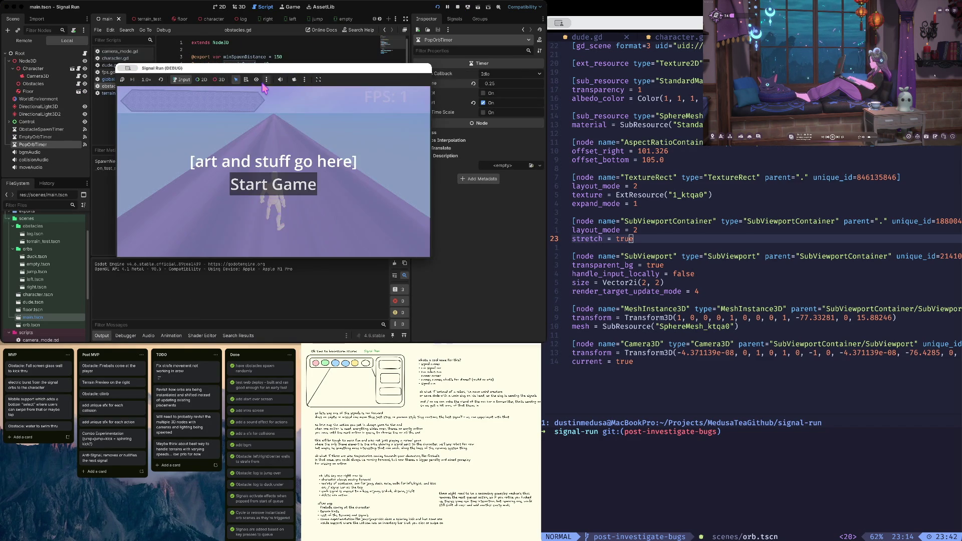
left_click(457, 7)
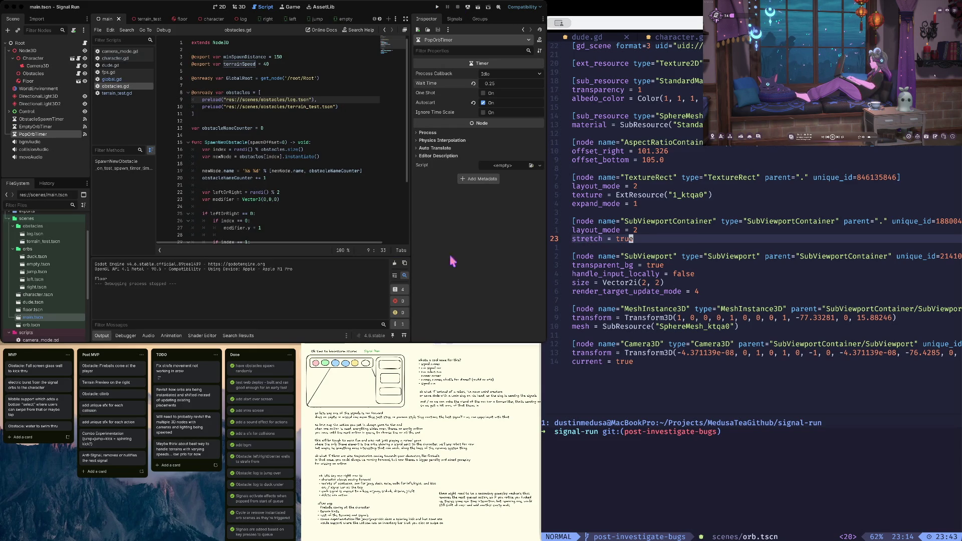
Check git status and commit with the message 'ok game has some fun to it now'.
key("ctrl+w")
type("jgit status")
key("Return")
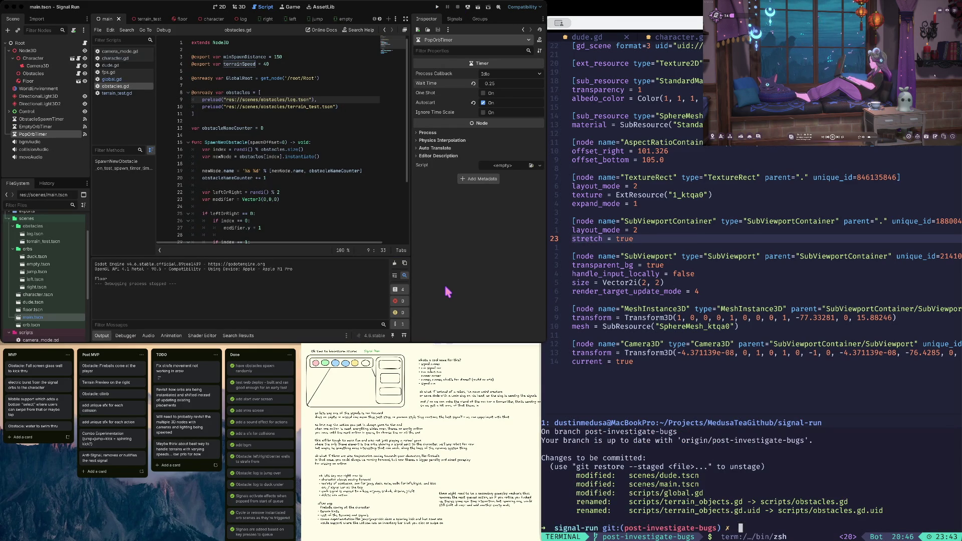
type("mmit -m \"ok ")
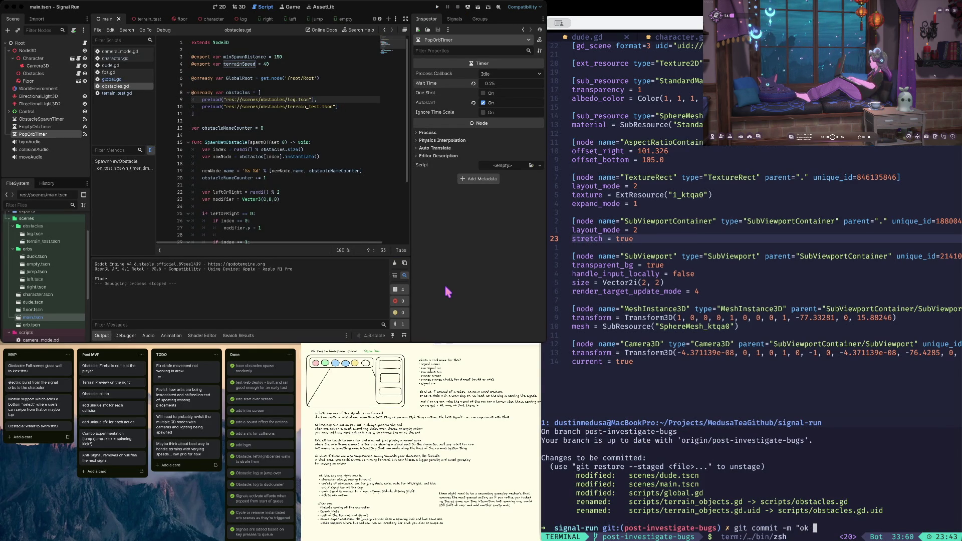
type("game has som")
type("e fun to ")
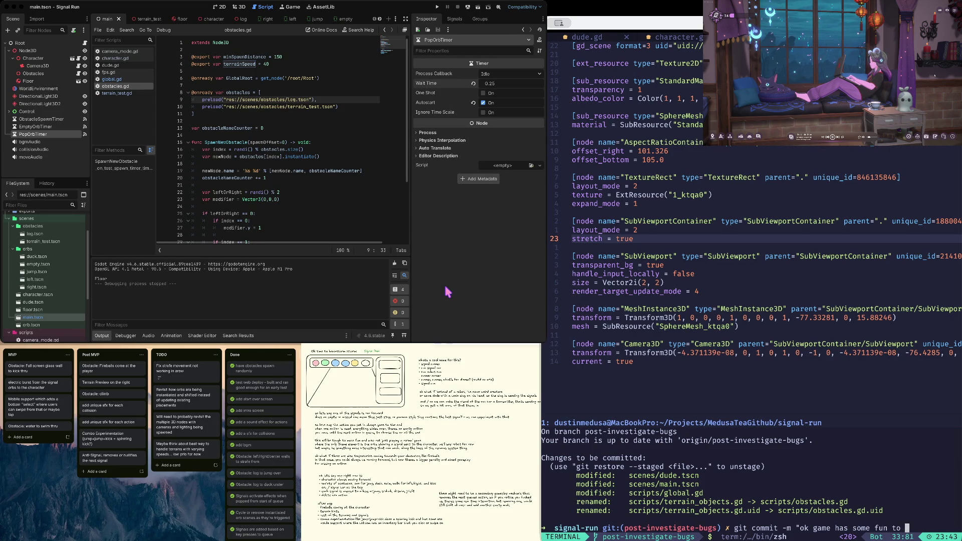
type("it now\"")
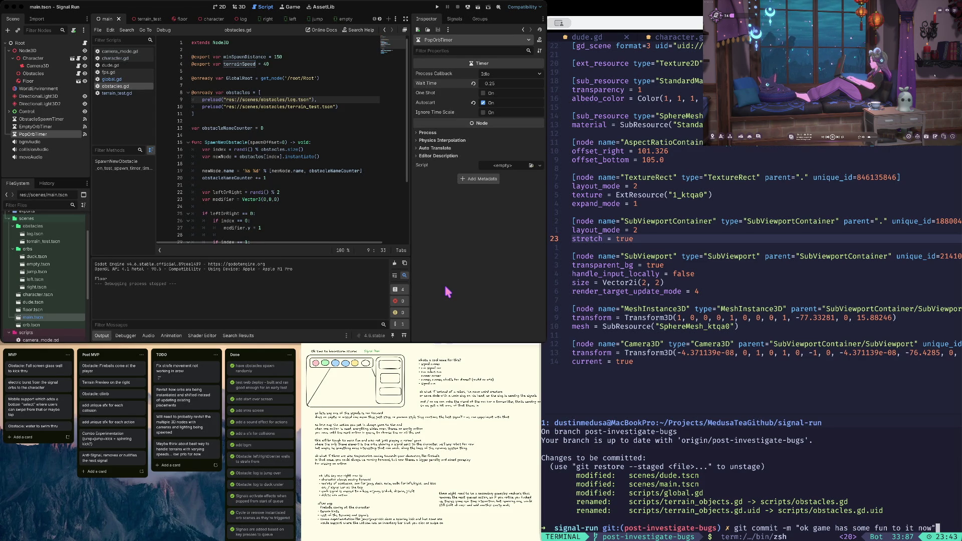
key("Return")
Push the commit to post-investigate-bugs and clear the terminal.
type("git push")
key("Return")
key("ctrl+l")
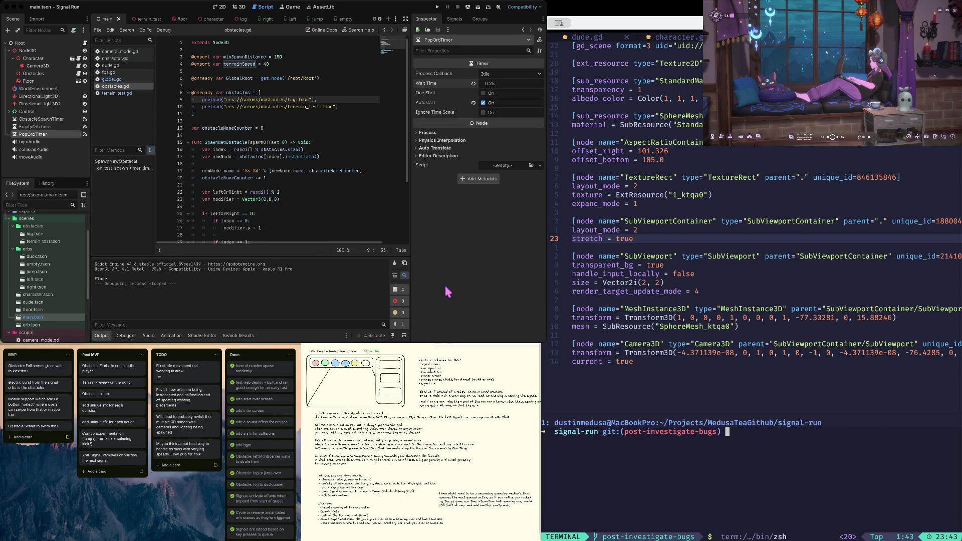
key("super+Tab")
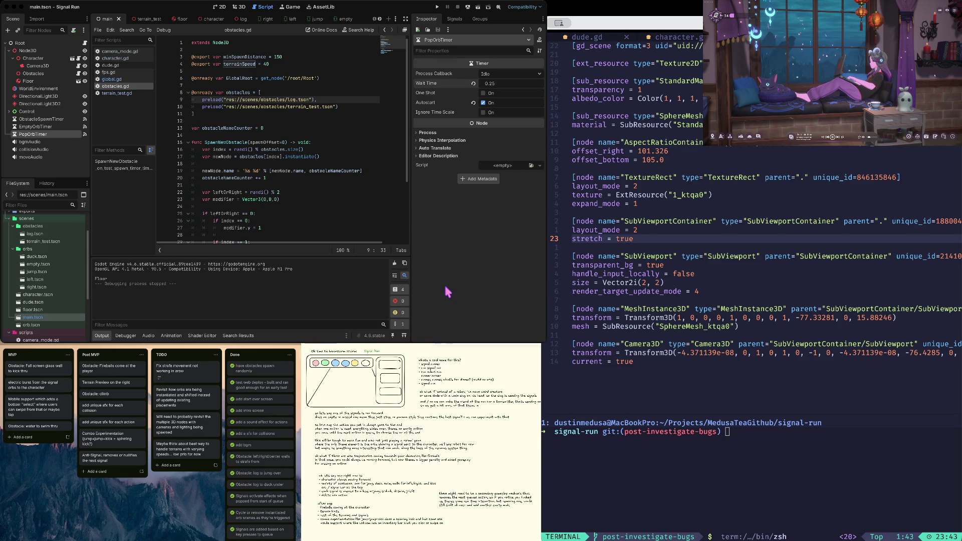
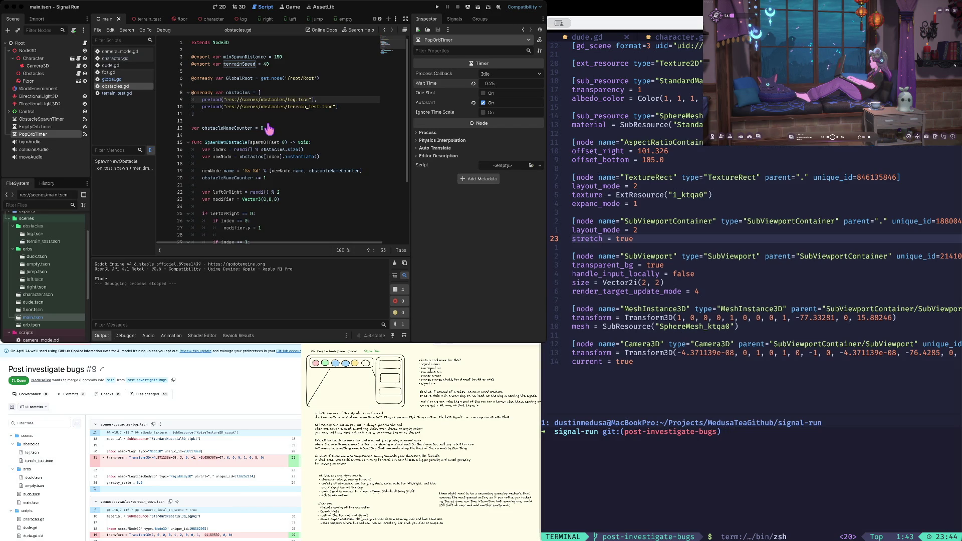
Commit the PopOrbTimer's 0.25 wait time and place the caret on empty line 12 of the script.
left_click(276, 115)
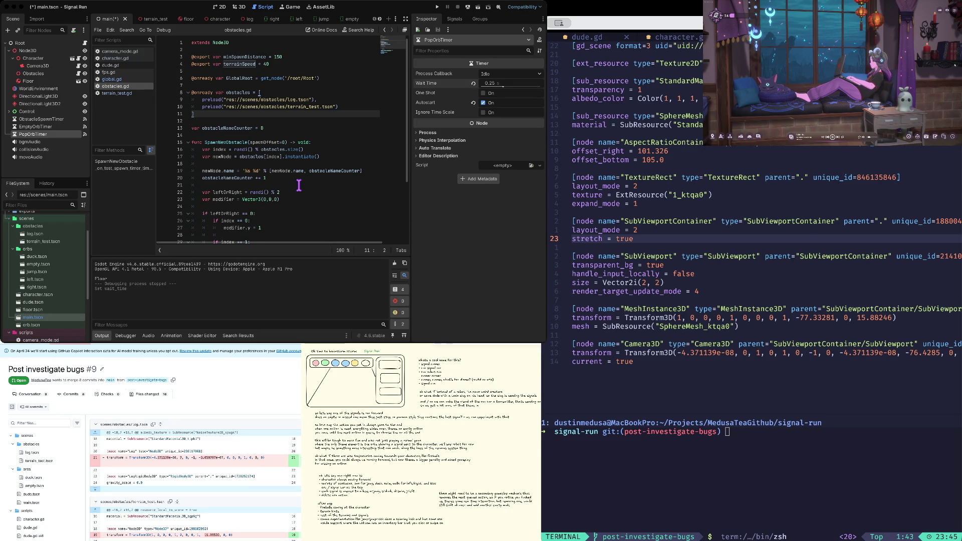
left_click(265, 119)
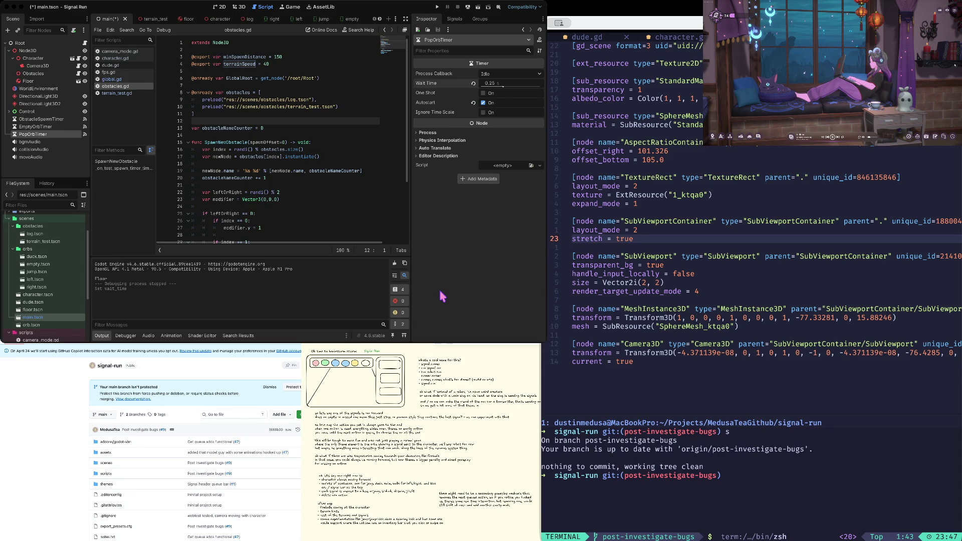
Switch to main, fetch and pull the latest changes, and list the local branches.
type("co main")
key("Return")
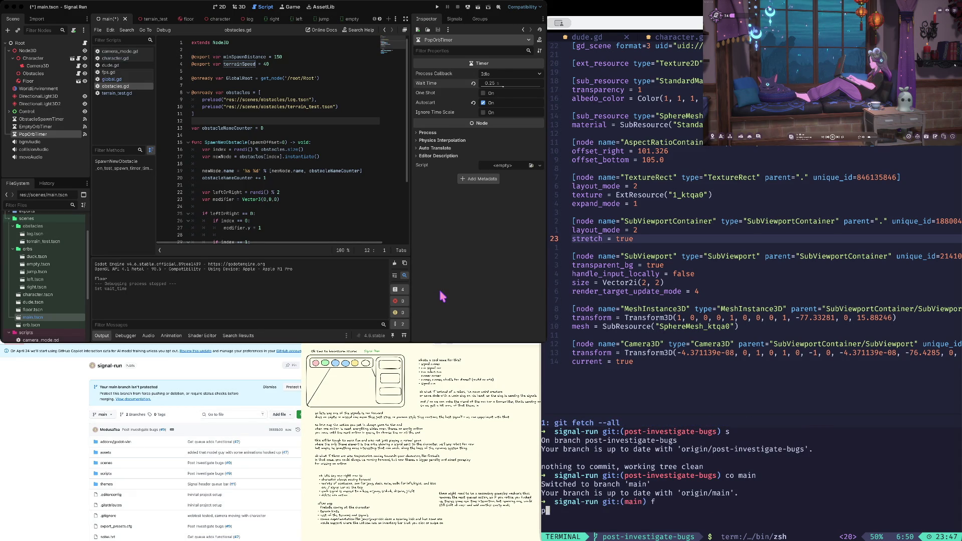
type("f")
key("Return")
type("p")
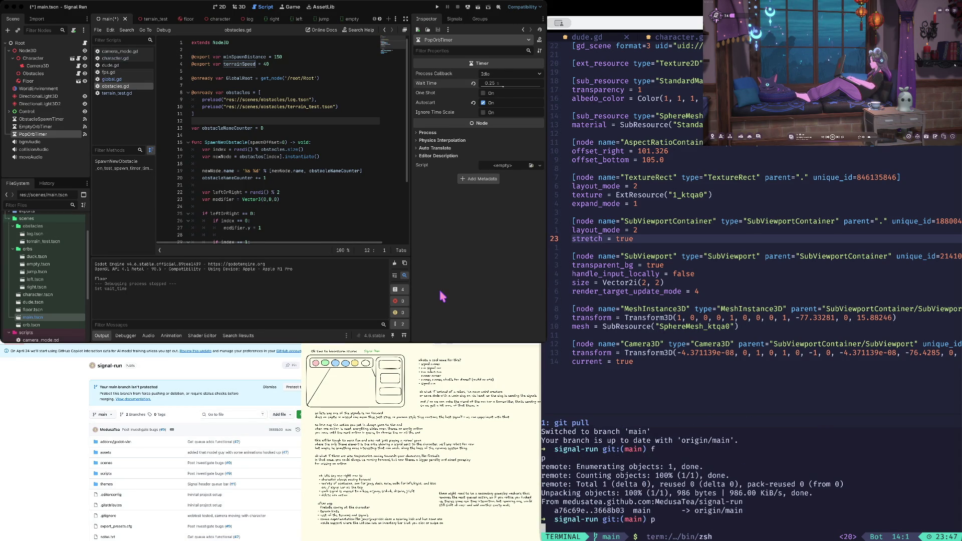
key("Return")
type("b")
key("Return")
Confirm post-investigate-bugs has no extra changes versus main, delete it, and list remaining branches.
type("diff post")
key("Tab")
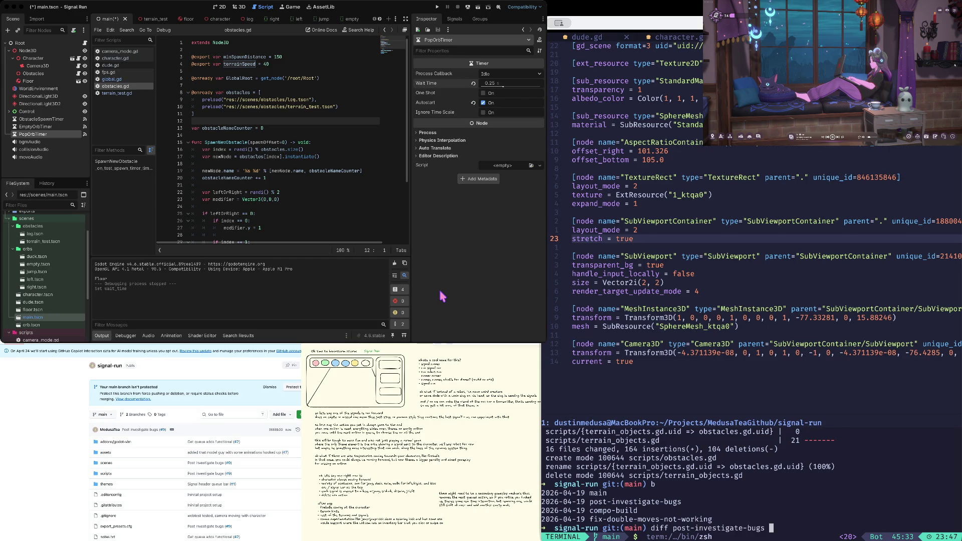
key("Return")
type("delf post")
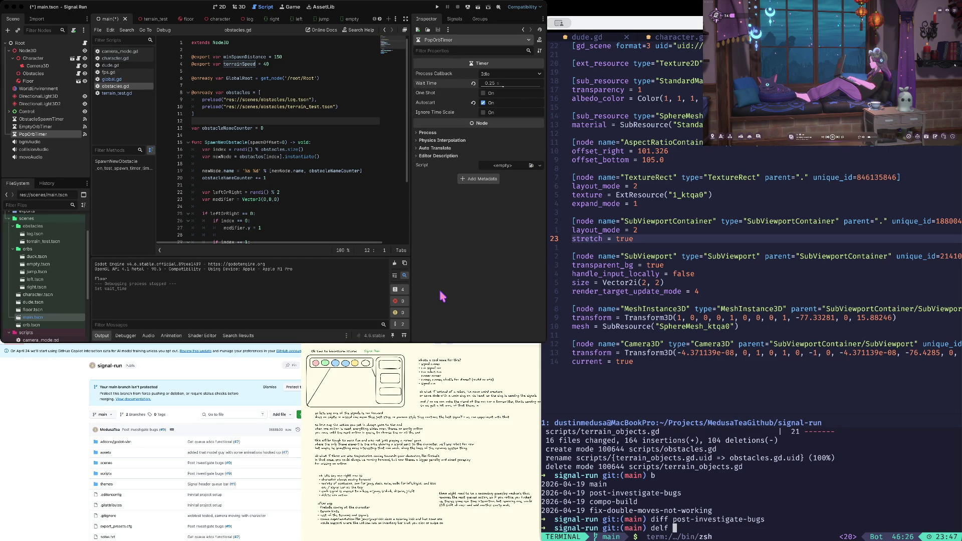
key("Tab")
key("Return")
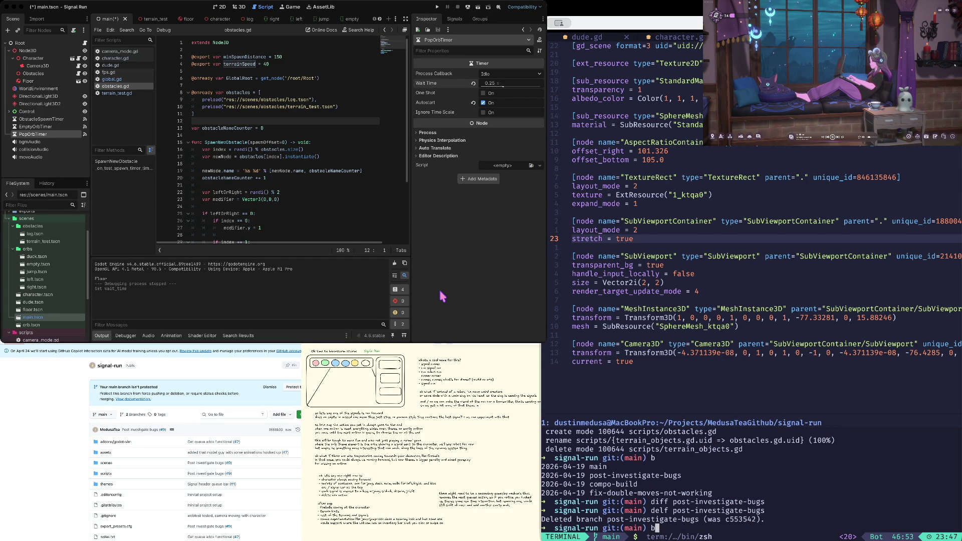
type("b")
key("Return")
Diff main against fix-double-moves-not-working, then check out that branch.
type("diff fi")
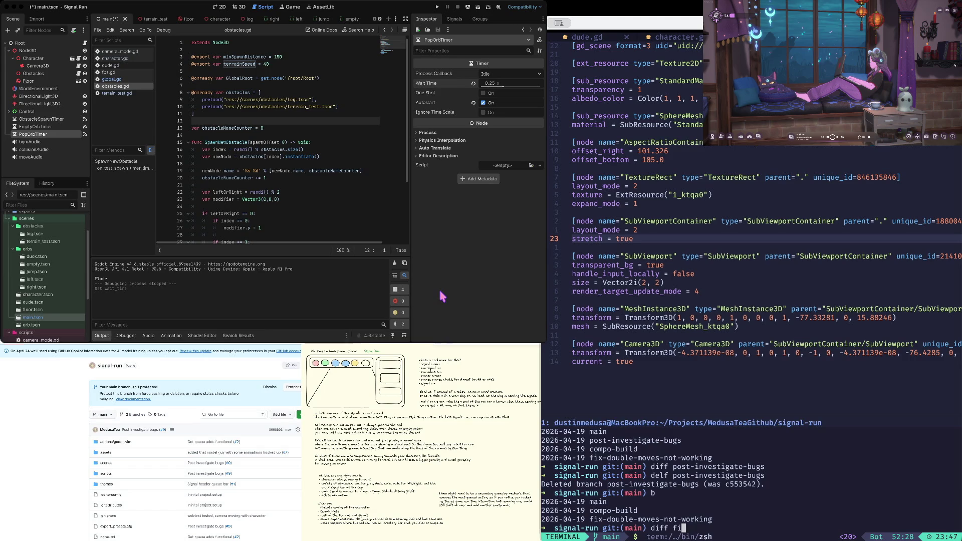
key("Tab")
key("Return")
type("qco f")
key("Tab")
key("Return")
Start rebasing fix-double-moves-not-working onto origin/main and check which files conflict.
type("u")
key("Return")
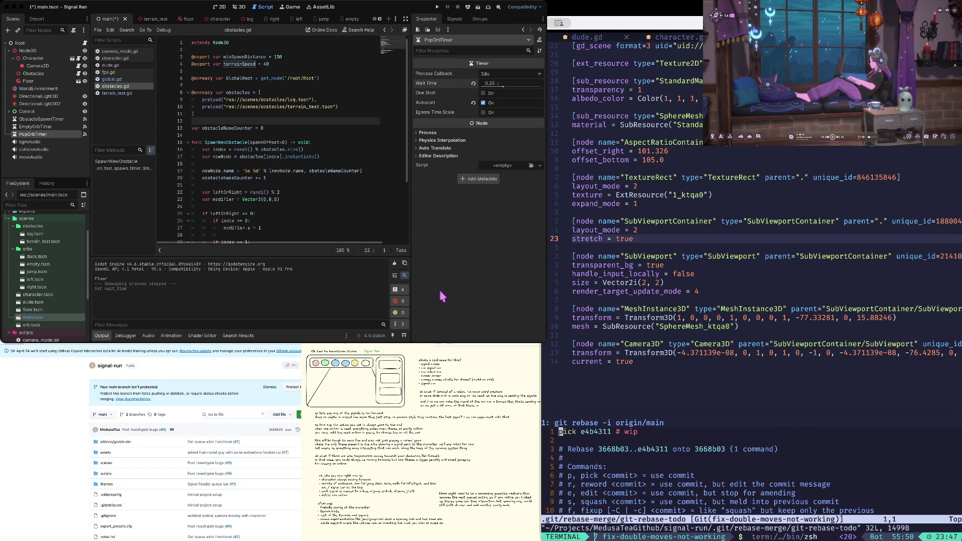
type("s")
key("Return")
Review the global.gd and main.tscn conflicts in the git diff -w output, then abort the rebase.
type("d")
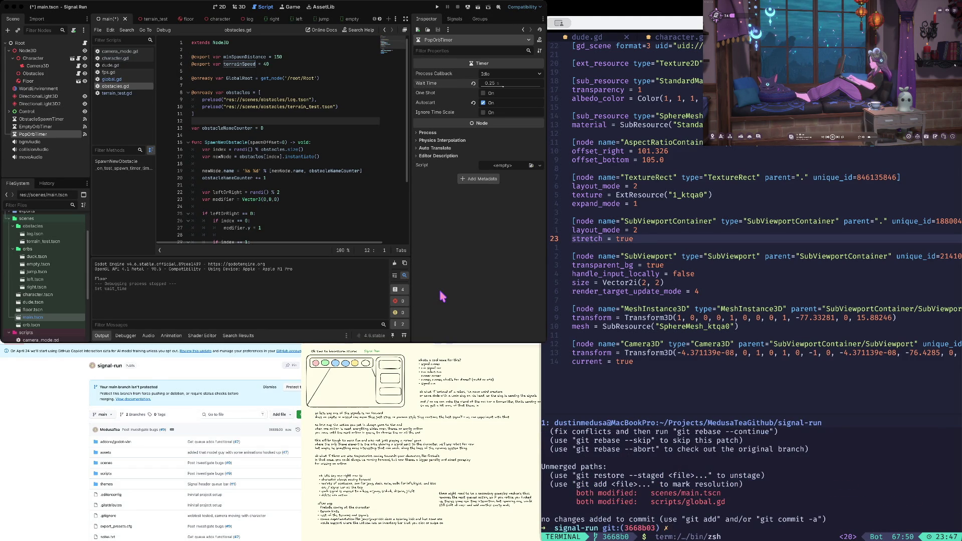
key("Return")
key("space")
key("space")
key("space")
key("space")
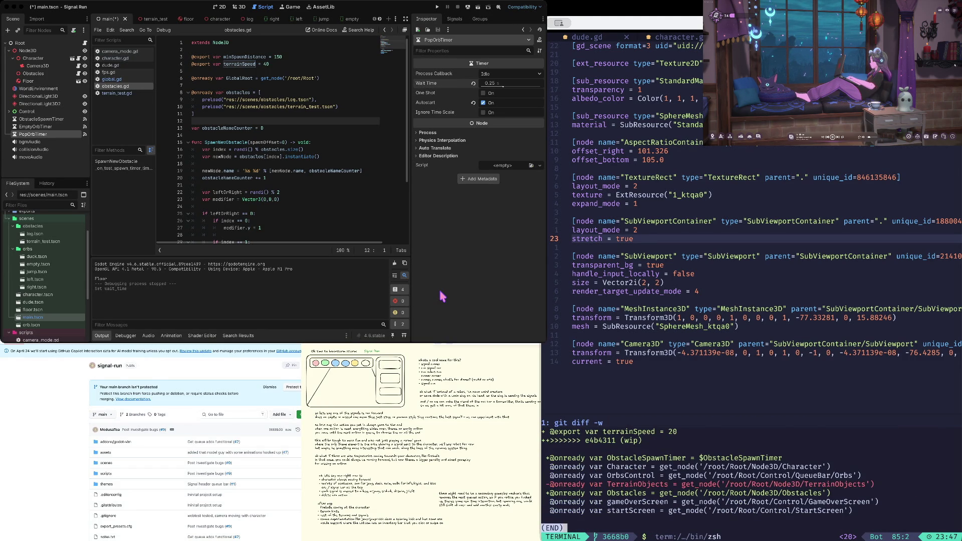
key("q")
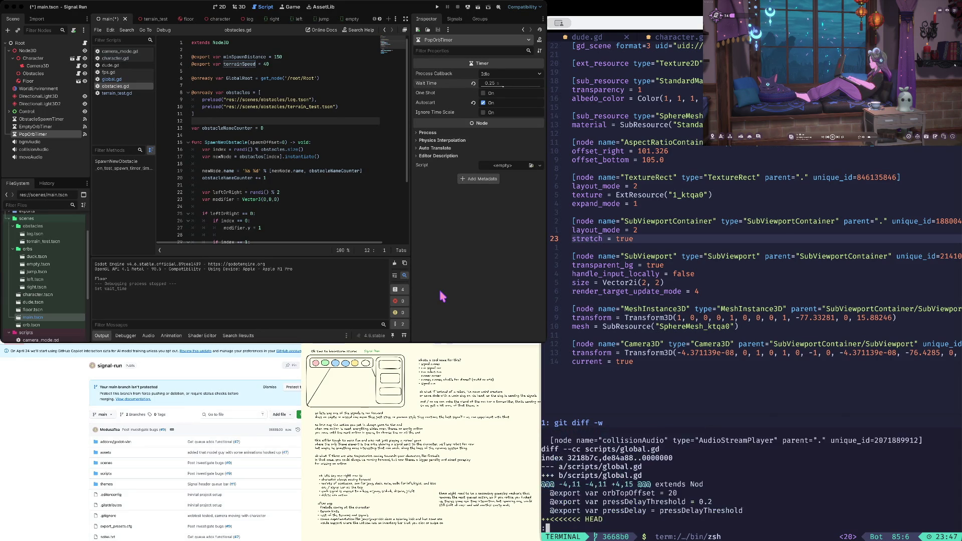
key("space")
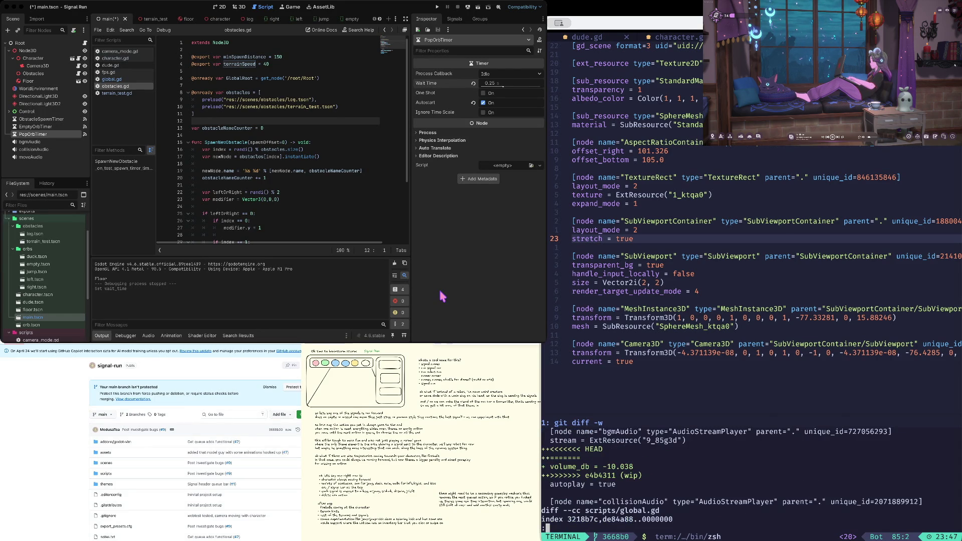
type("qgit rebase --ab")
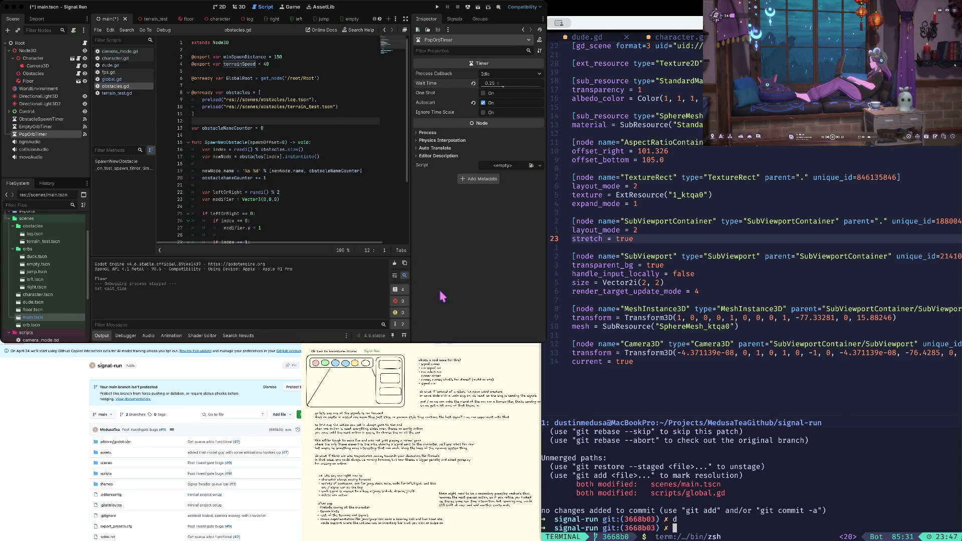
type("ort")
key("Return")
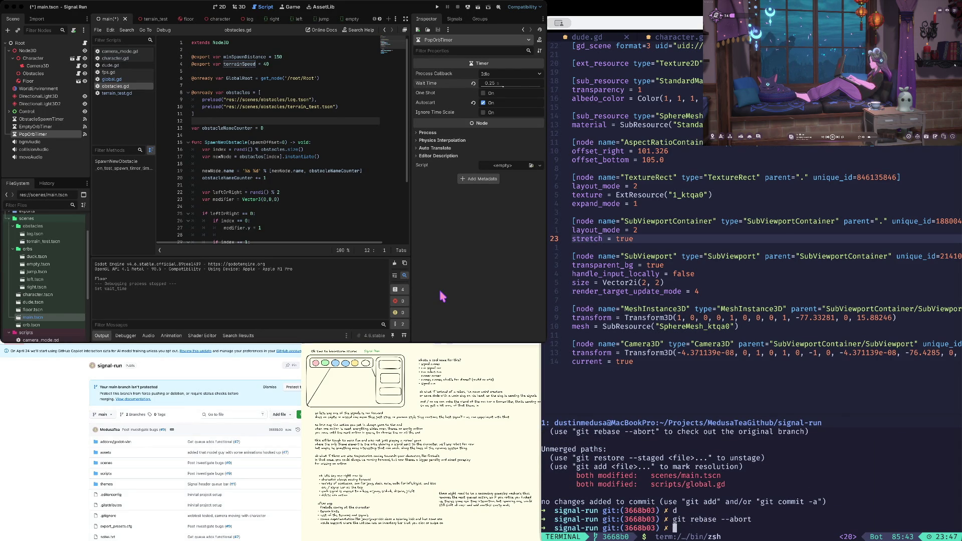
Return to main, force-delete the fix-double-moves-not-working branch, and list the remaining branches.
type("co -")
key("Return")
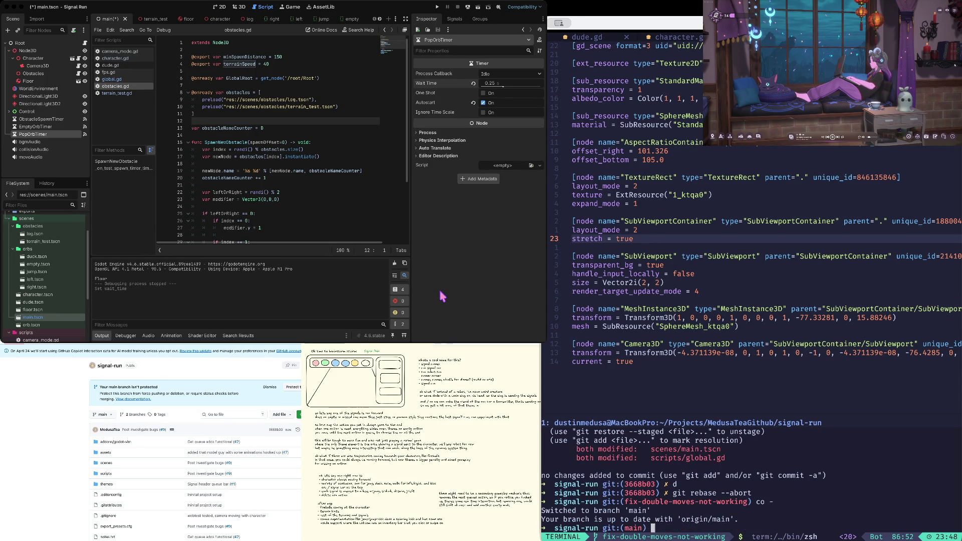
type("delf fix")
key("Tab")
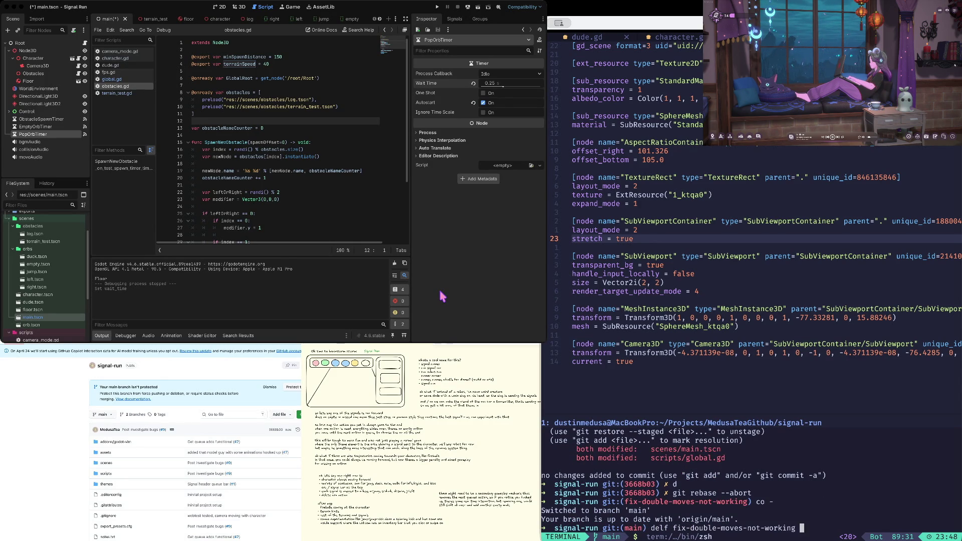
key("Return")
type("b")
key("Return")
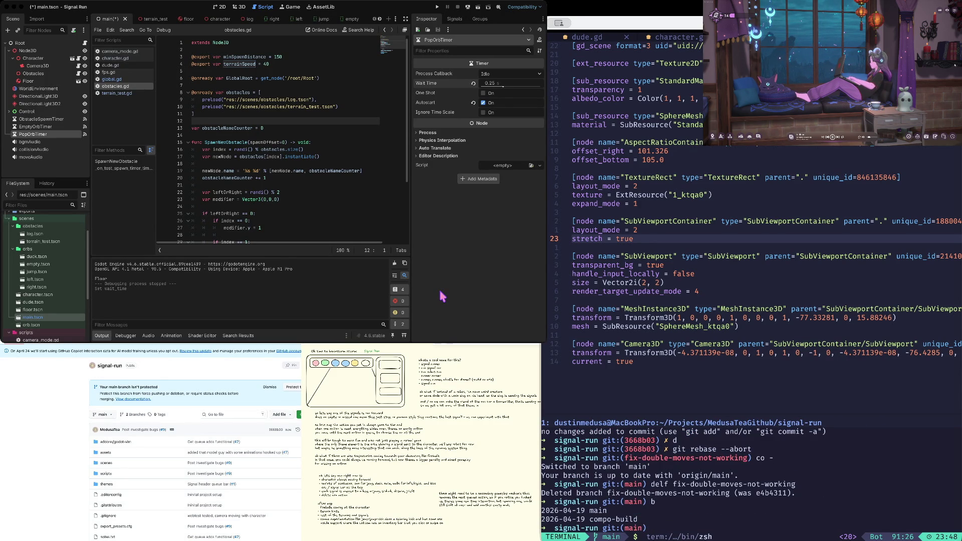
Delete the compo-build branch, clear the terminal, and fetch and pull main before returning to Godot.
type("delf co")
key("Tab")
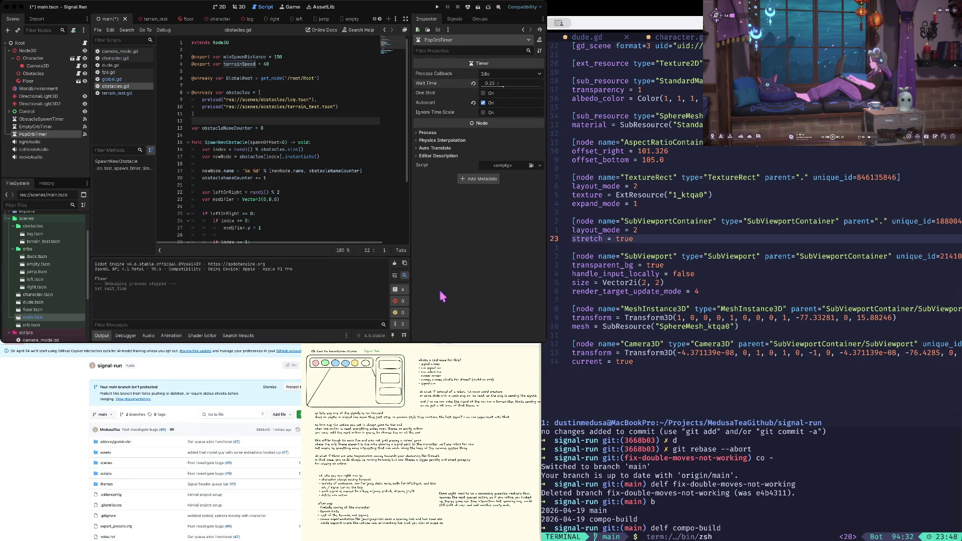
key("Return")
type("cl")
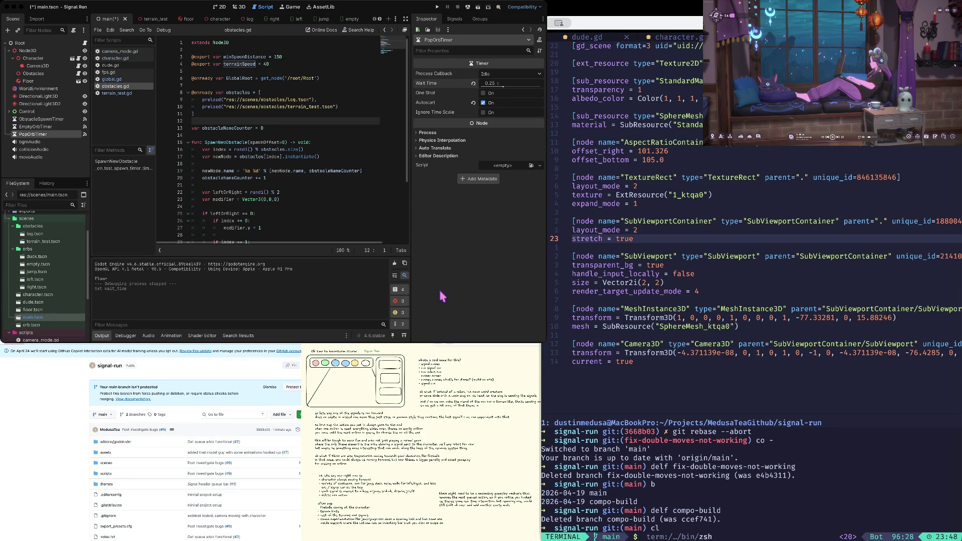
key("Return")
type("f")
key("Return")
type("p")
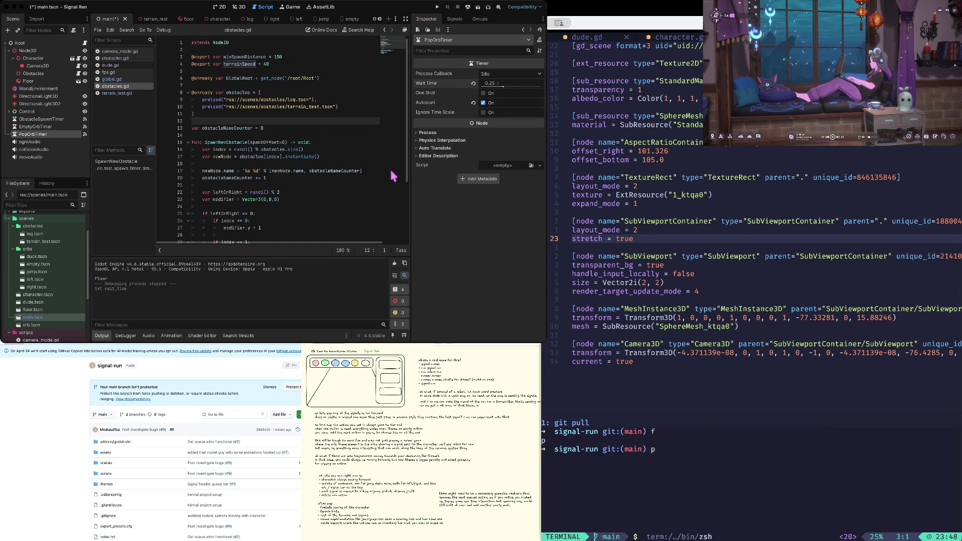
left_click(389, 167)
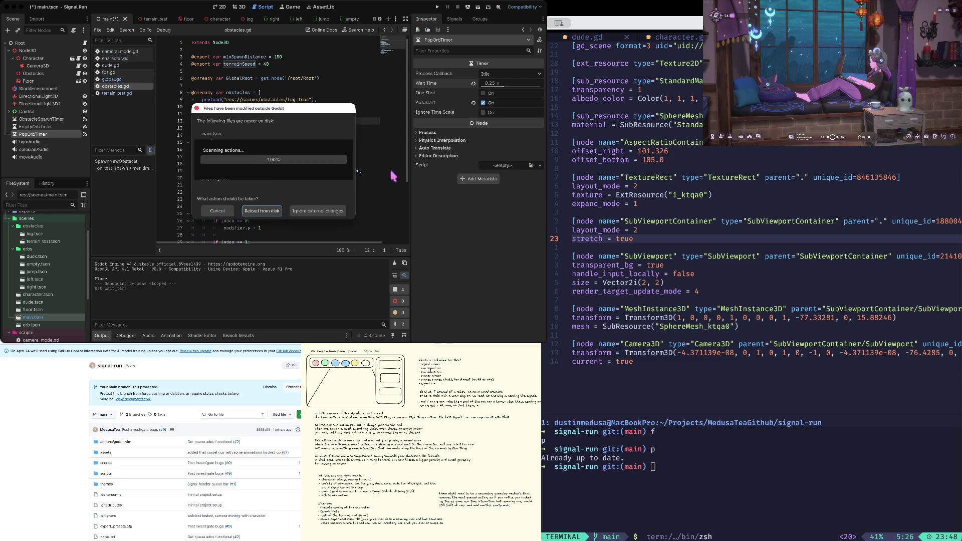
Reload the externally modified project files from disk and run the game for a playtest.
left_click(262, 210)
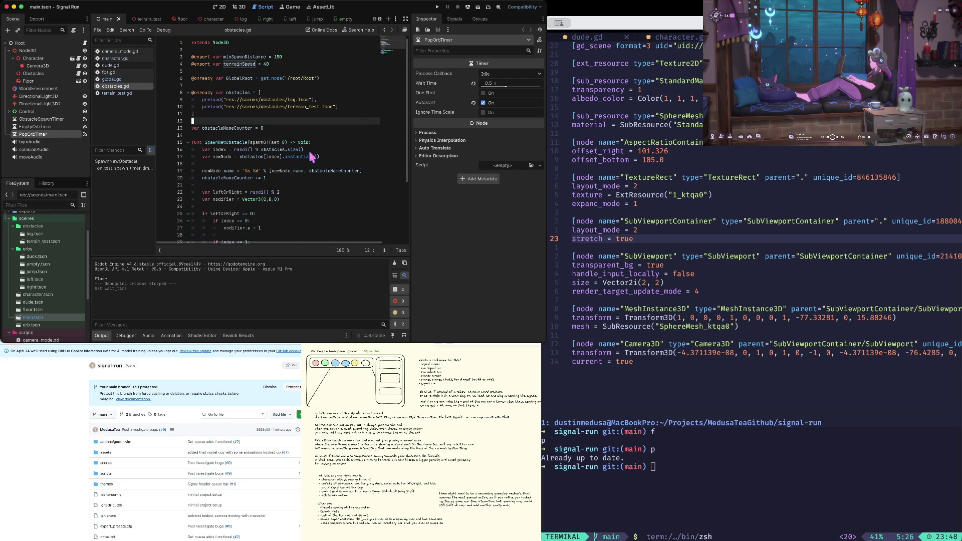
key("super+b")
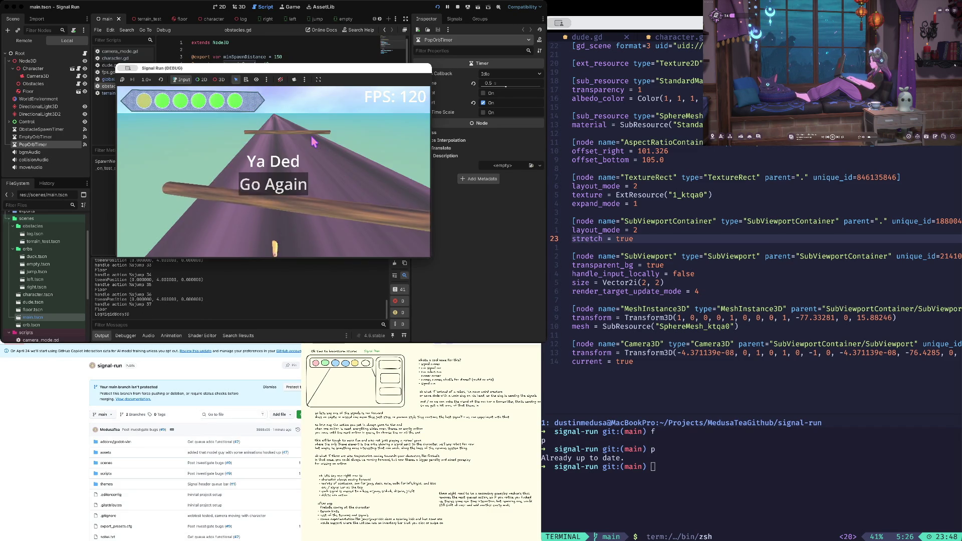
Restart once from the Ya Ded screen with Go Again, then stop the running game.
key("Return")
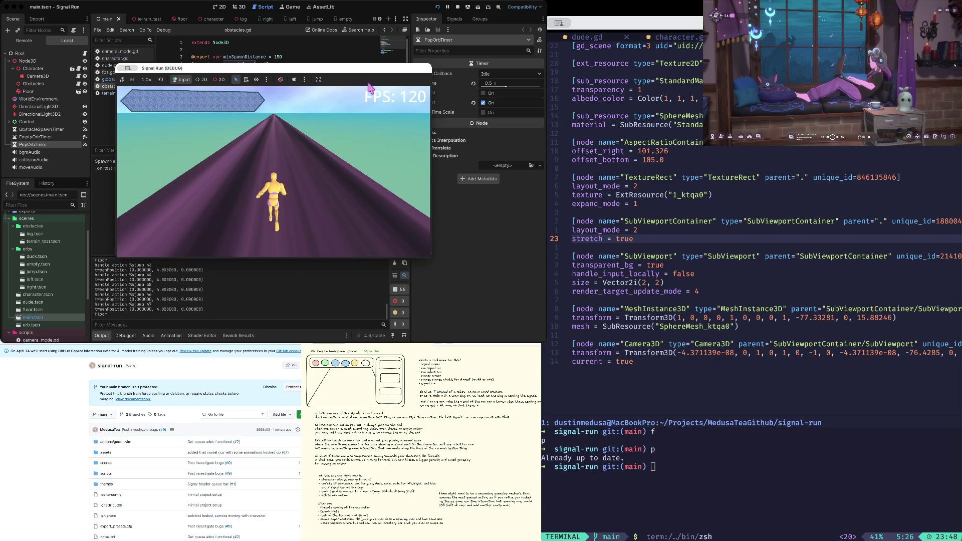
left_click(457, 7)
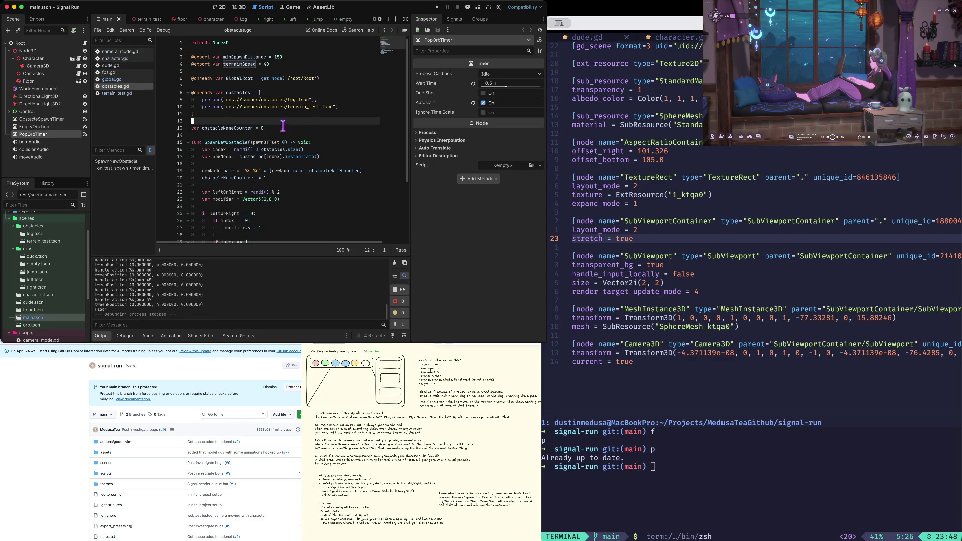
Glance at the terminal, return to the Godot editor with obstacles.gd, and launch another playtest.
key("super+Tab")
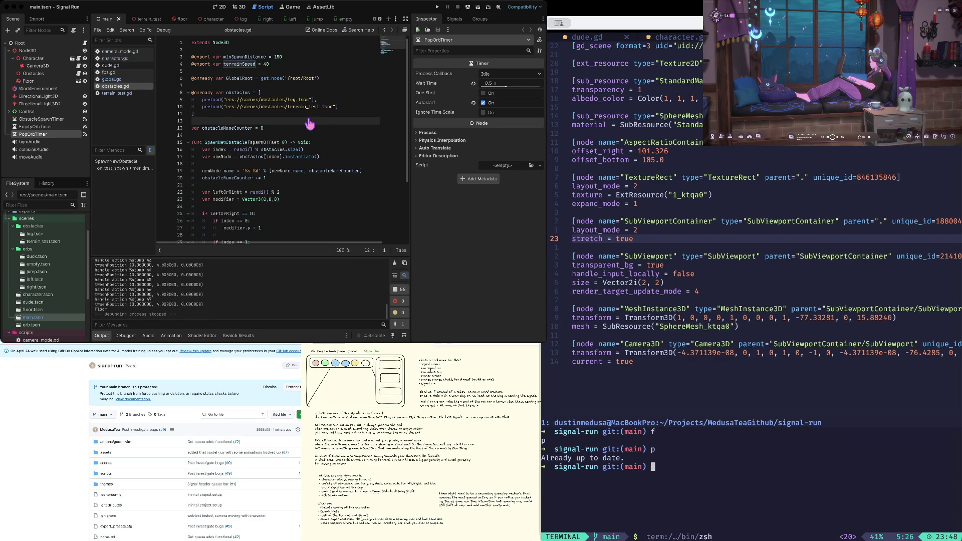
left_click(309, 123)
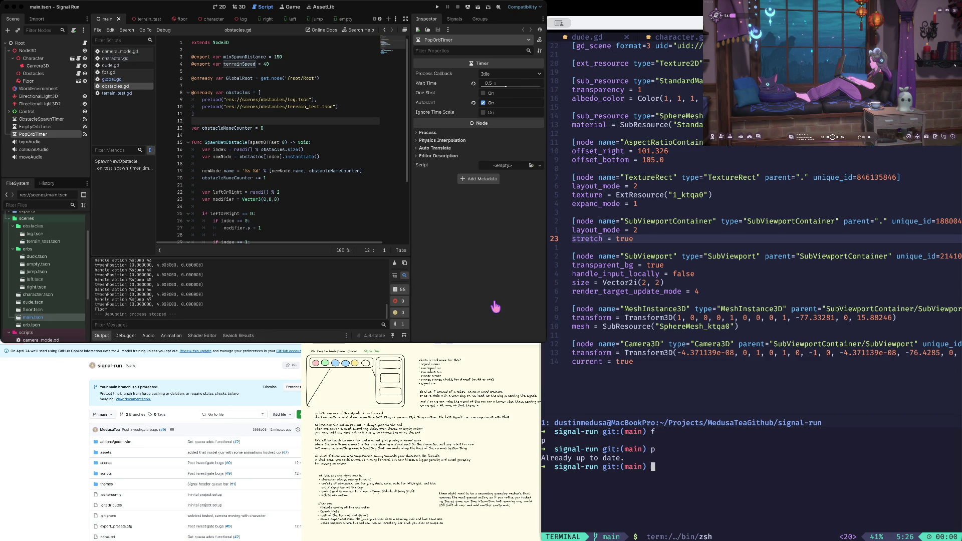
key("super+b")
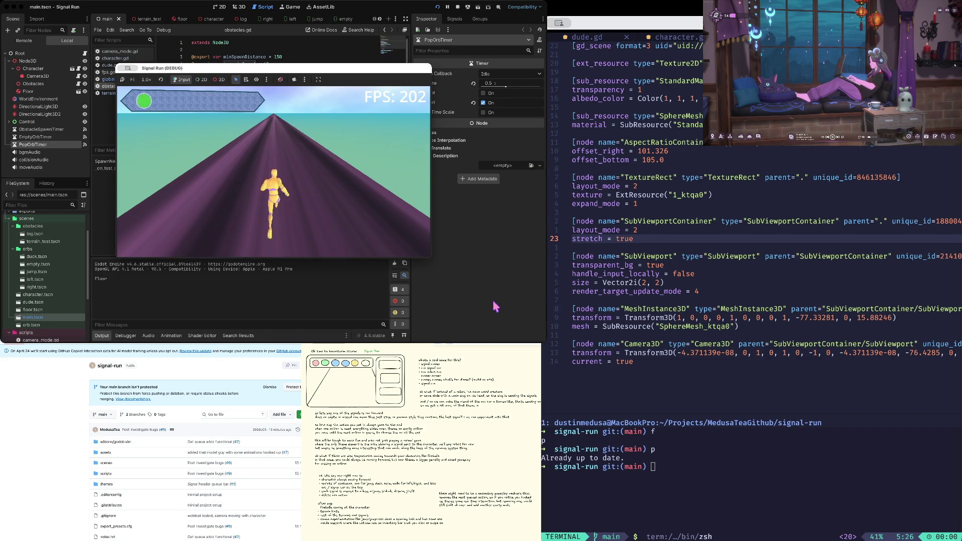
key("Up")
key("Down")
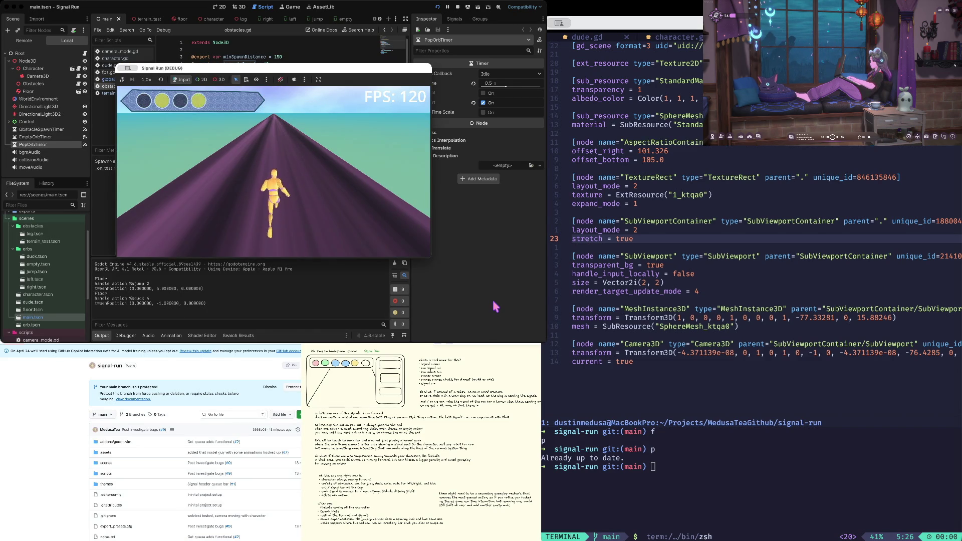
key("Down")
key("Down")
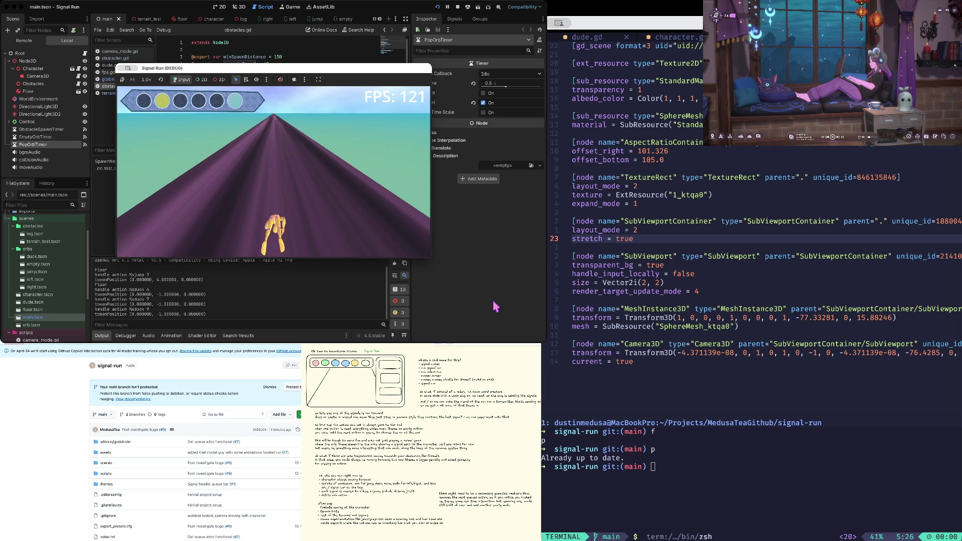
key("Down")
key("Up")
key("Up")
key("Up")
left_click(457, 6)
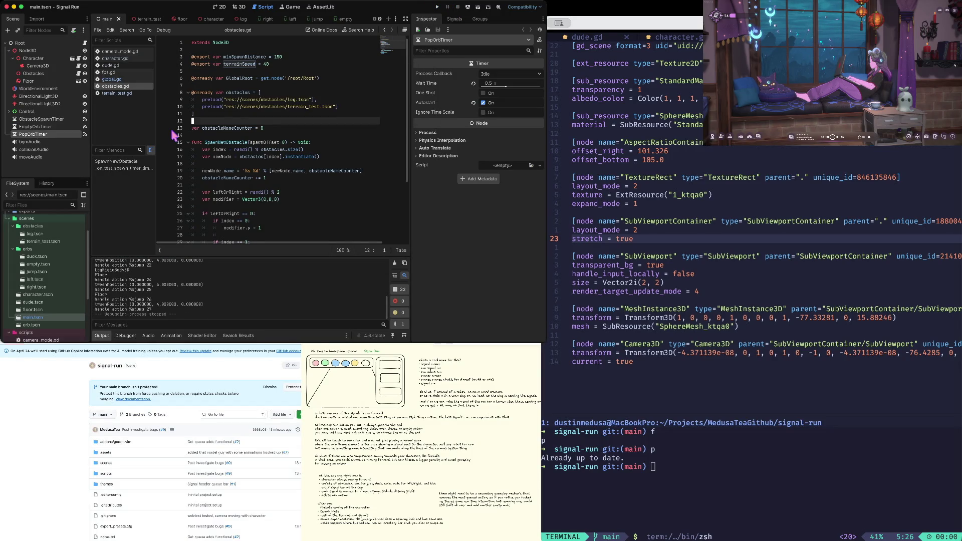
Leave obstacles.gd for character.gd and read it from the top through its exported settings.
left_click(229, 135)
scroll(231, 132, "down", 4)
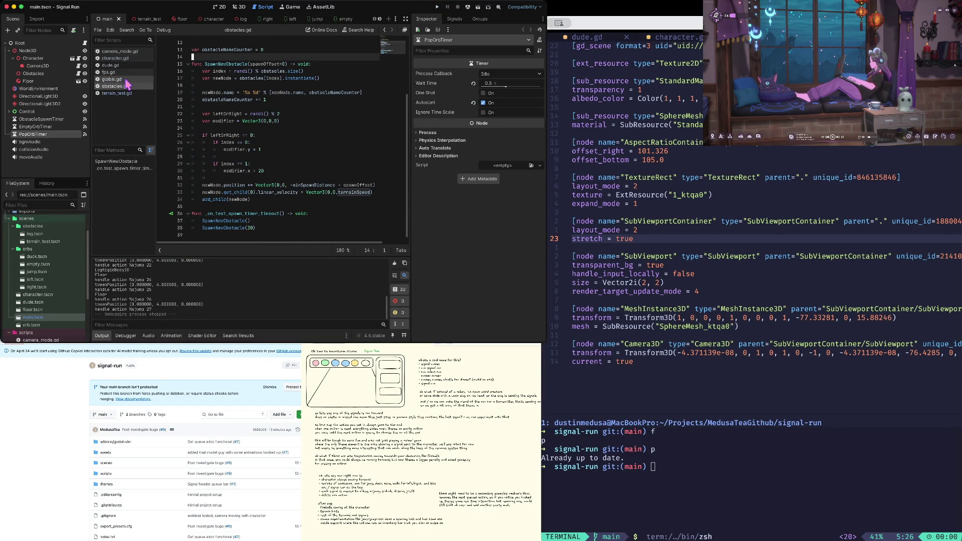
left_click(125, 59)
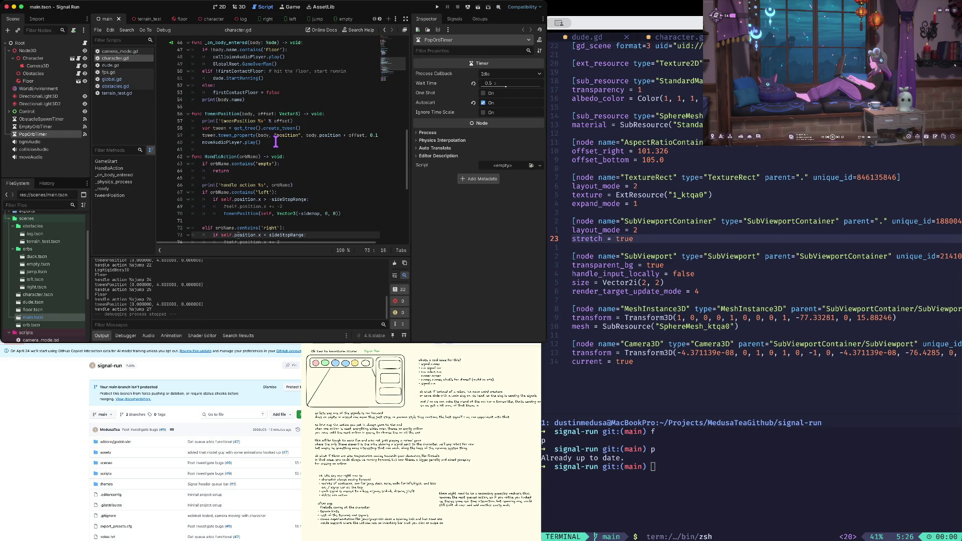
scroll(274, 141, "down", 3)
scroll(303, 157, "up", 15)
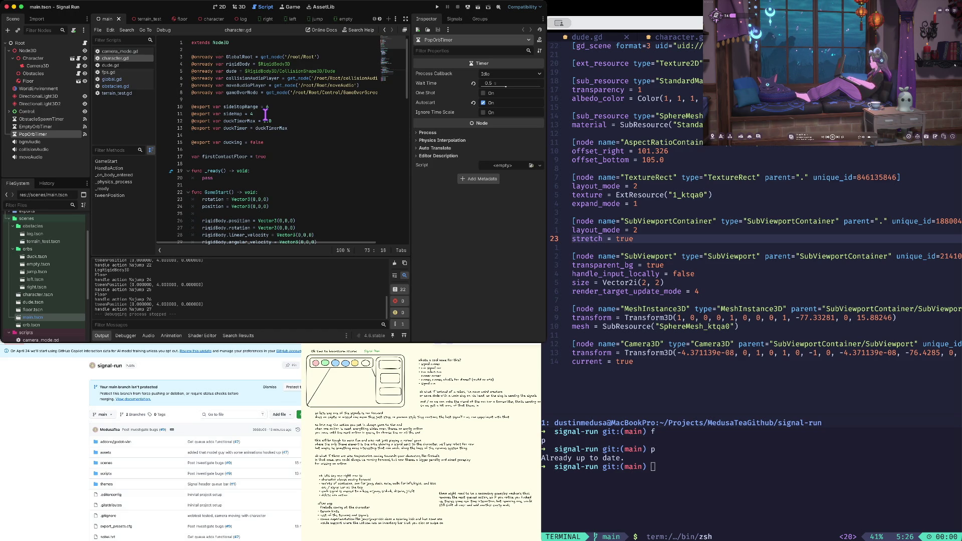
Run the game, jump twice to grab an orb, then stop the playtest.
key("super+b")
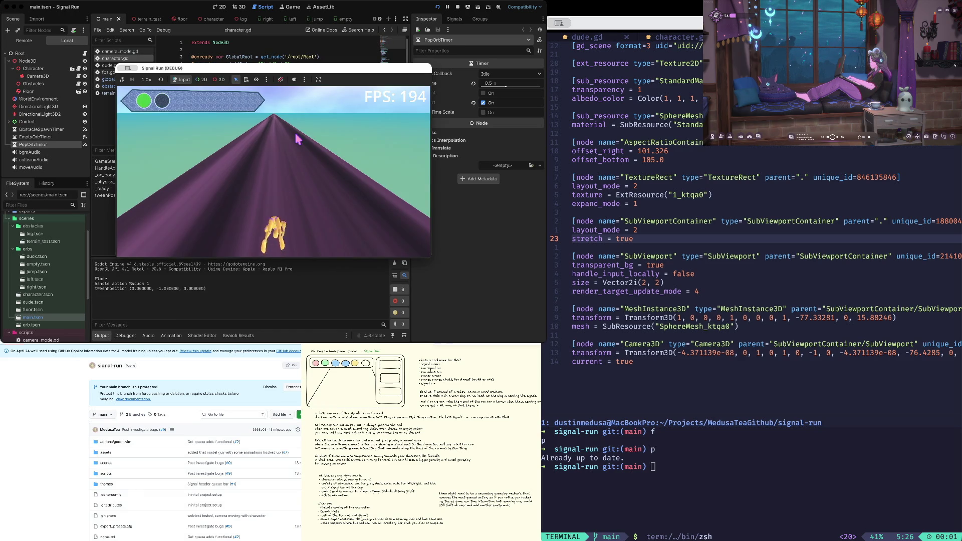
key("Up")
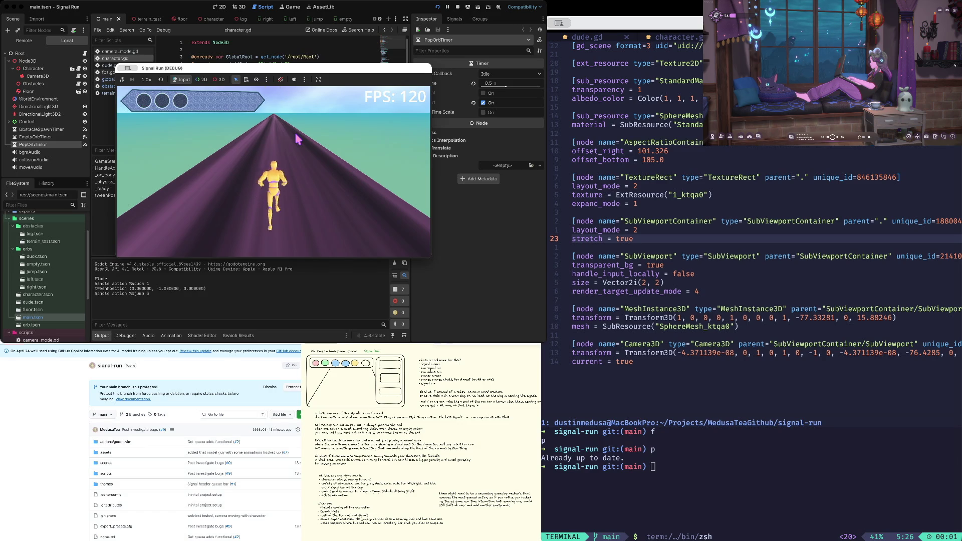
key("Up")
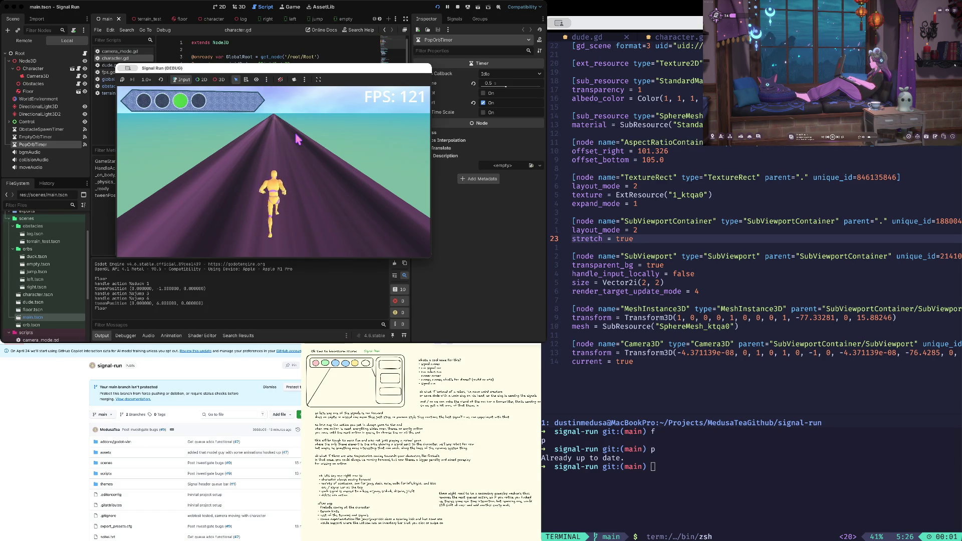
key("super+period")
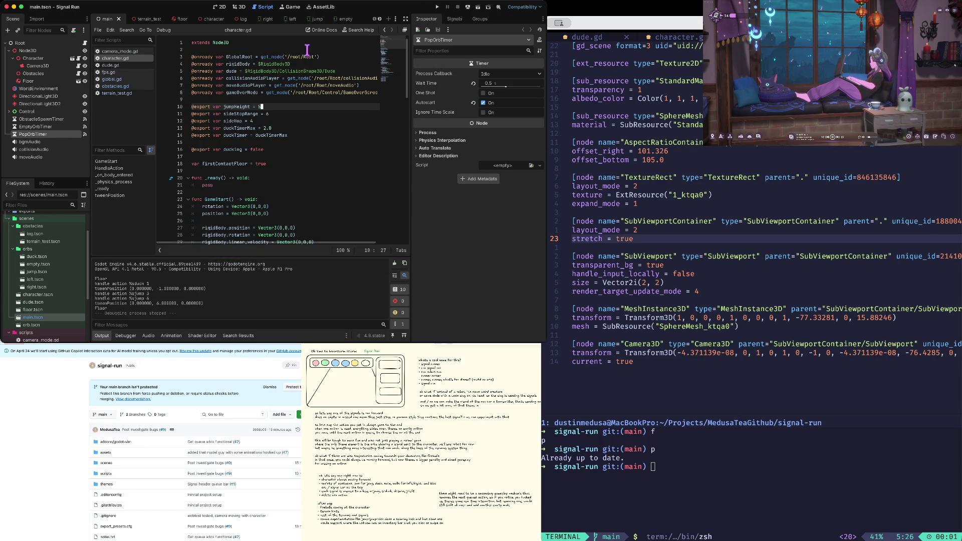
Relaunch the game, play until Ya Ded, and start a fresh run with Go Again.
key("super+b")
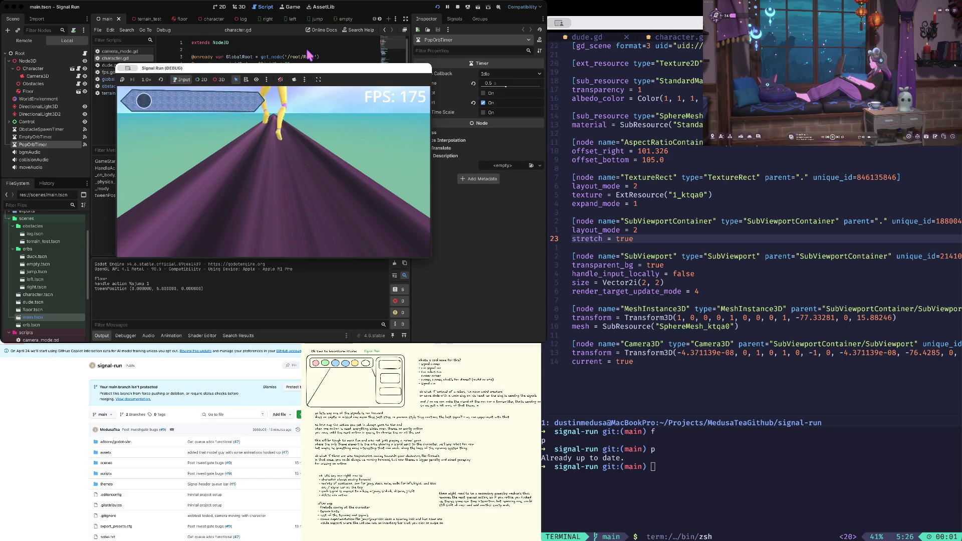
key("Up")
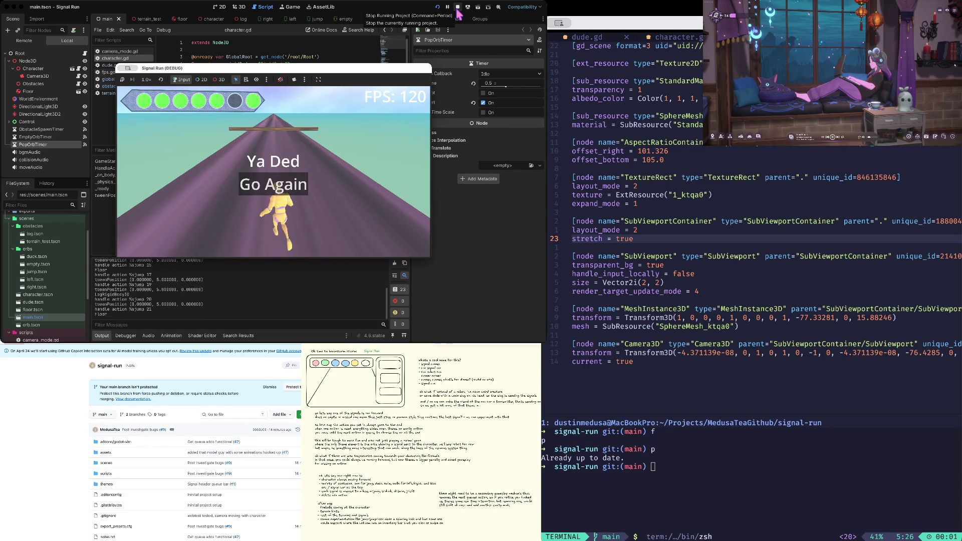
left_click(284, 114)
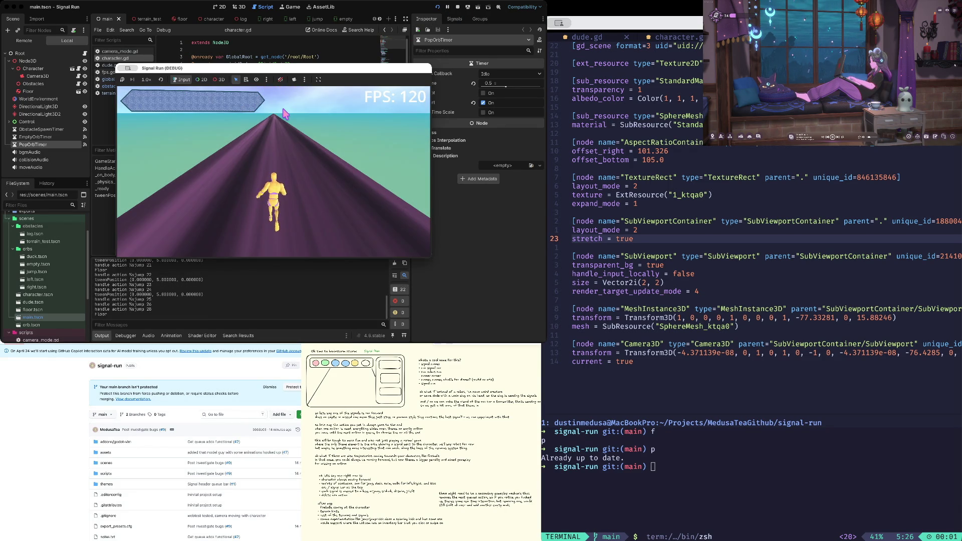